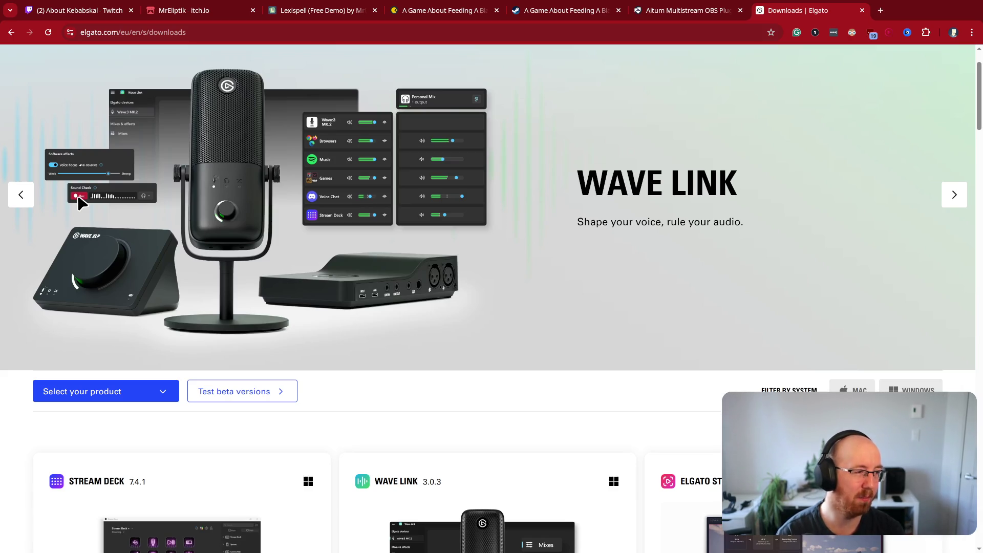
- Tile the browser windows and launch pavucontrol from the app launcher
key("super+f")
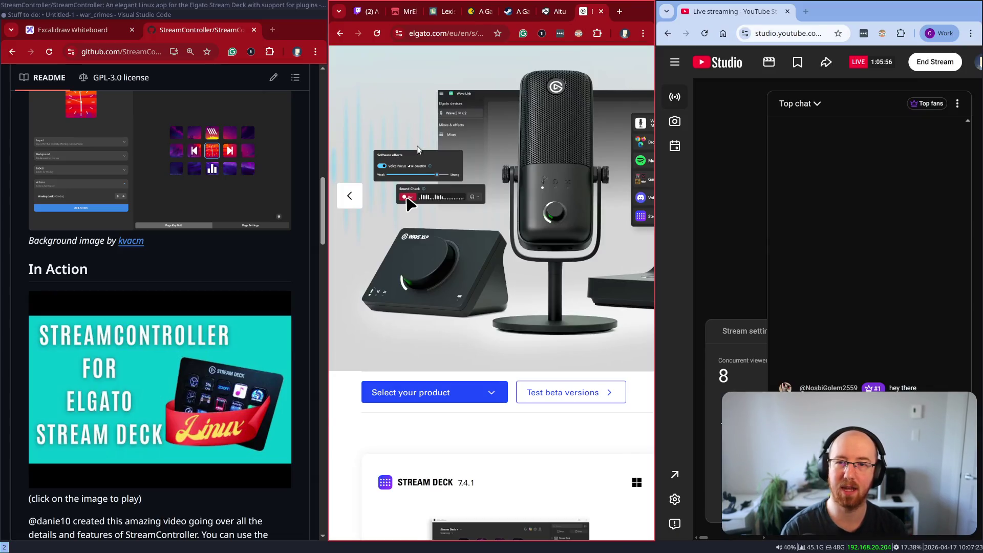
key("super+d")
type("pavu")
key("Return")
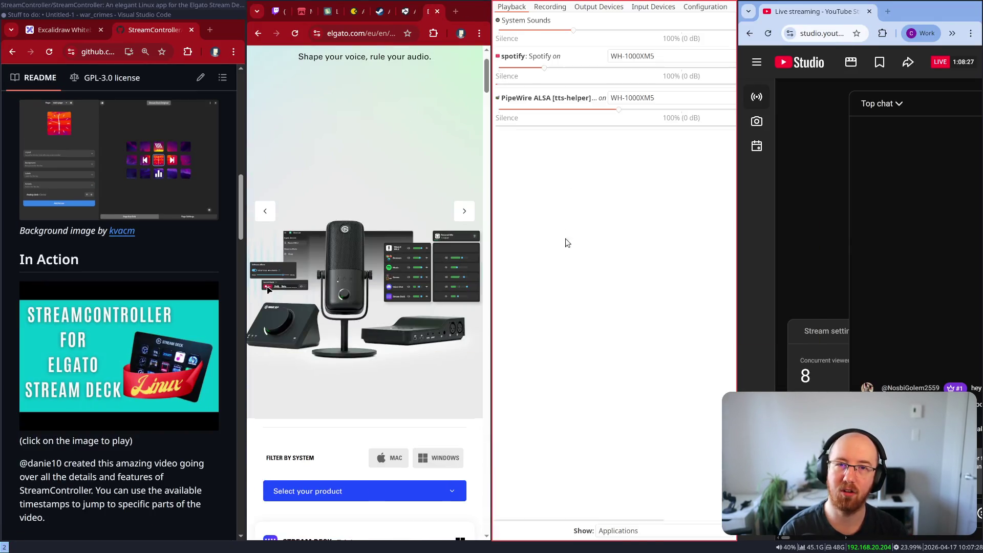
- Maximise pavucontrol and view its Input Devices, then Output Devices, lists
key("super+f")
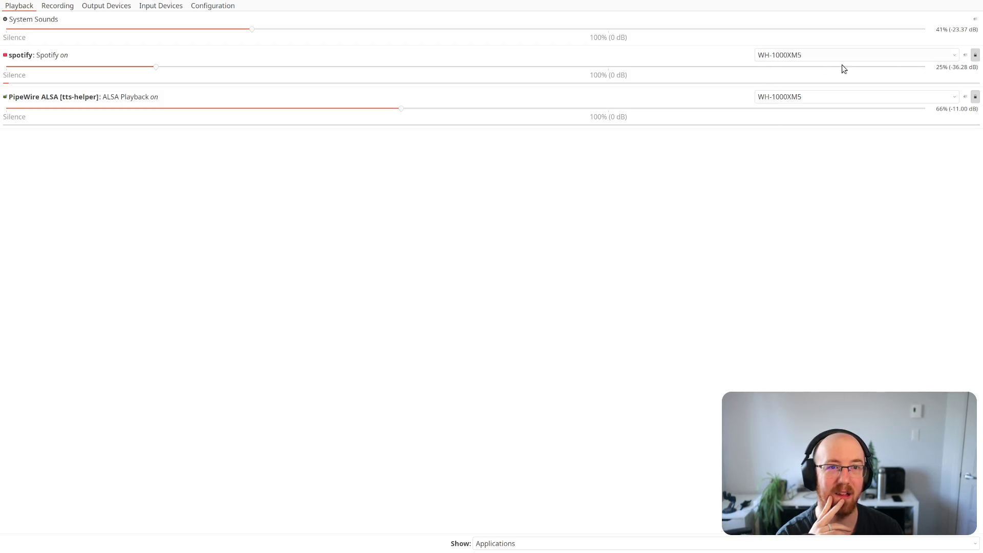
left_click(150, 6)
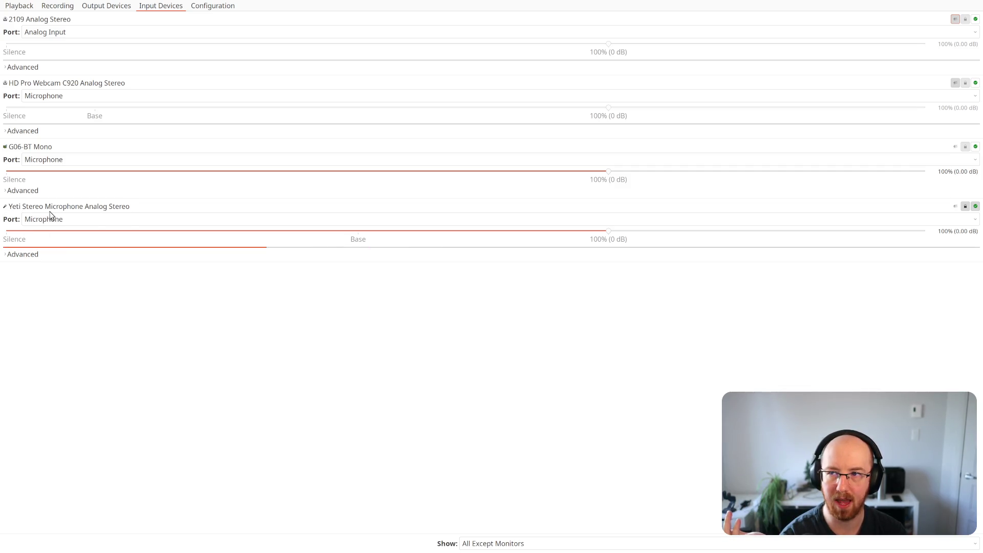
left_click(99, 7)
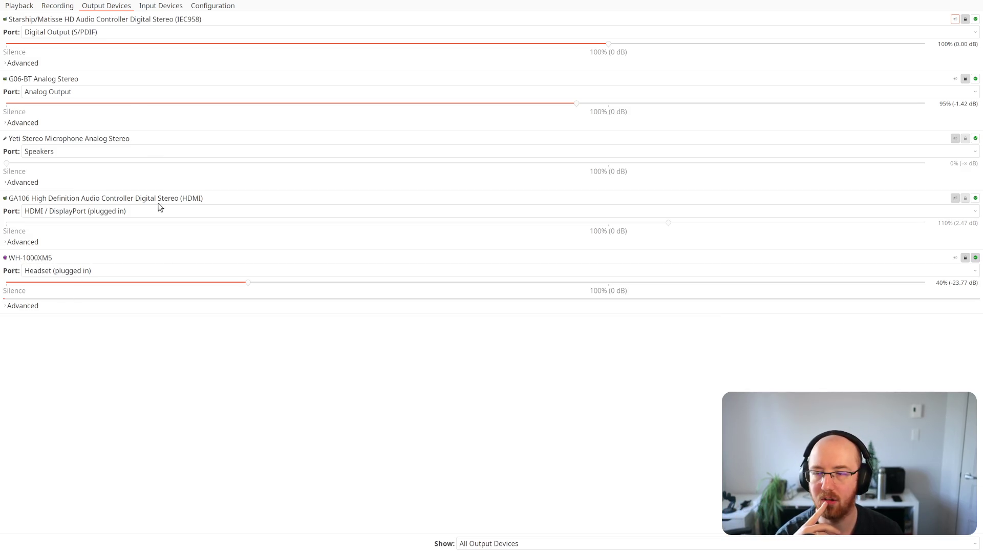
- Switch pavucontrol to the Playback tab showing application streams
left_click(20, 7)
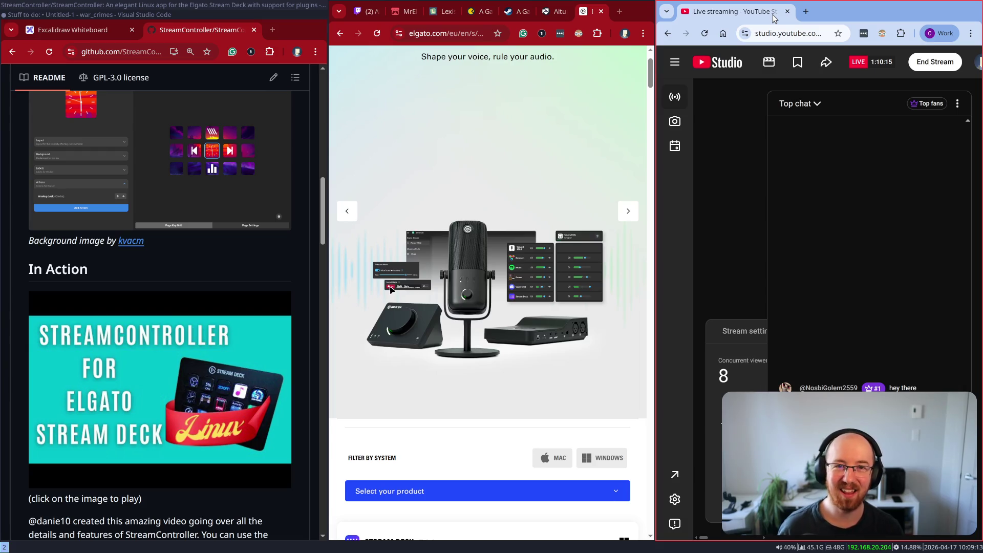
- Search Google for 'mac garage audio' in a new tab and view the image results
key("ctrl+t")
type("mac ")
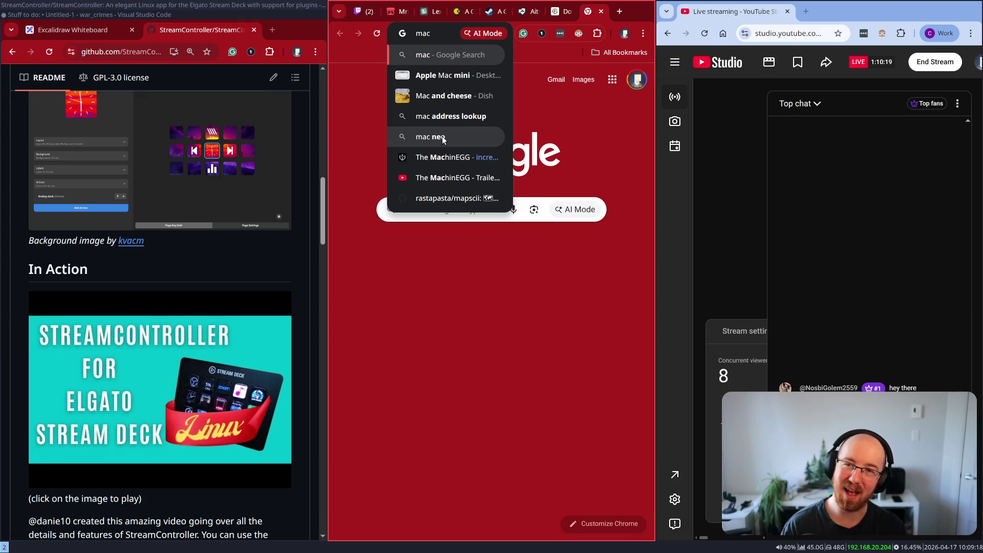
type("garag")
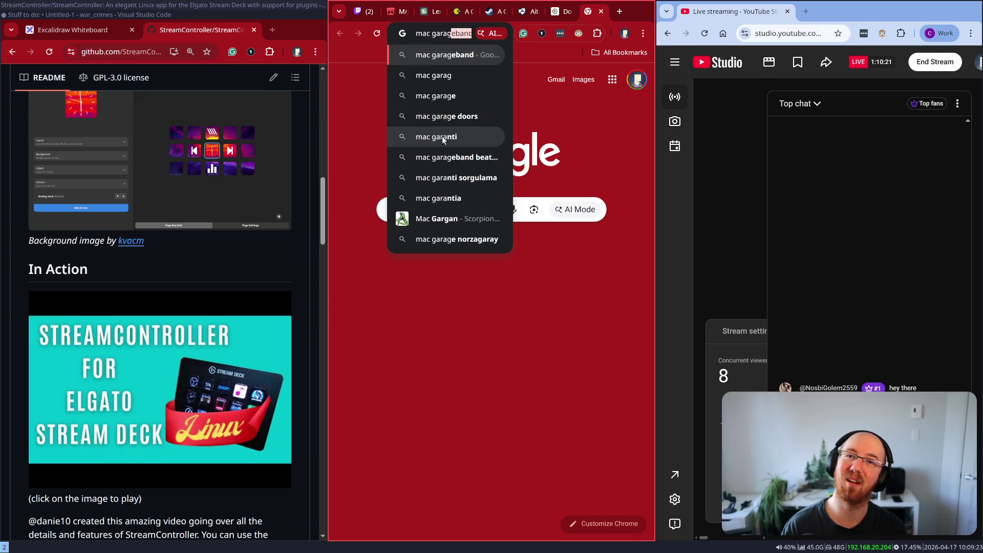
type("e audio")
key("Return")
key("super+f")
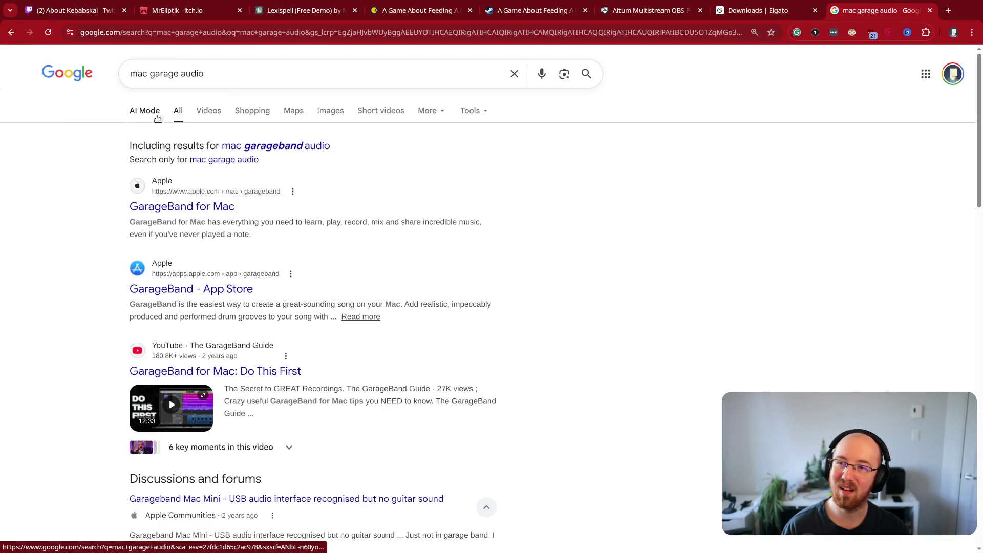
left_click(325, 112)
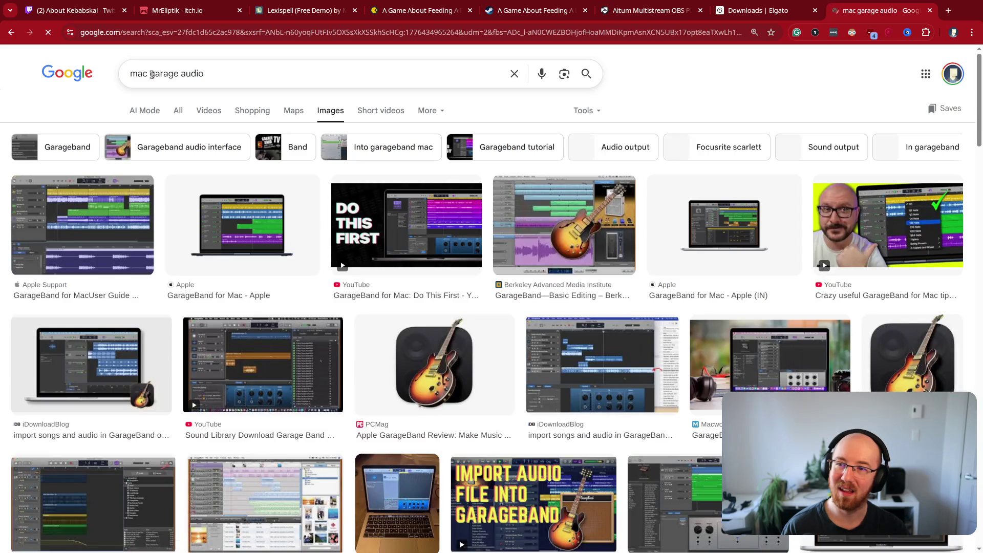
- Refine the image search query to 'mac audio splitter software'
left_click_drag(204, 73, 149, 73)
key("BackSpace")
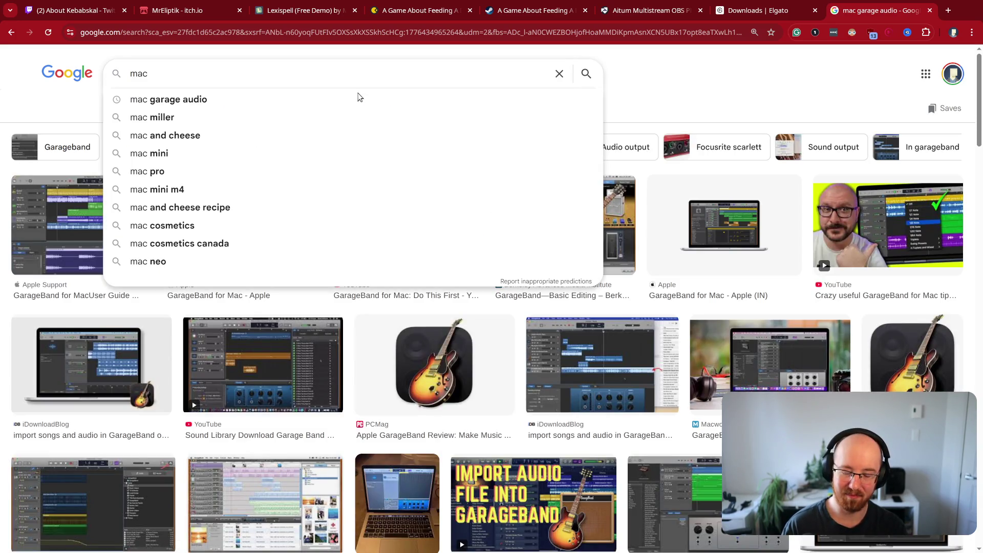
type("audio splitter")
key("Return")
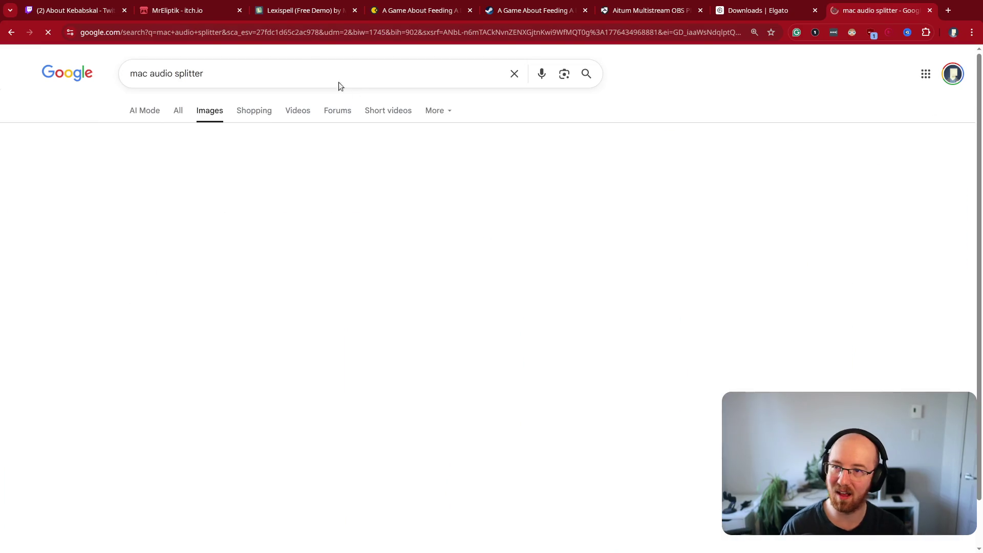
left_click(222, 71)
type("so")
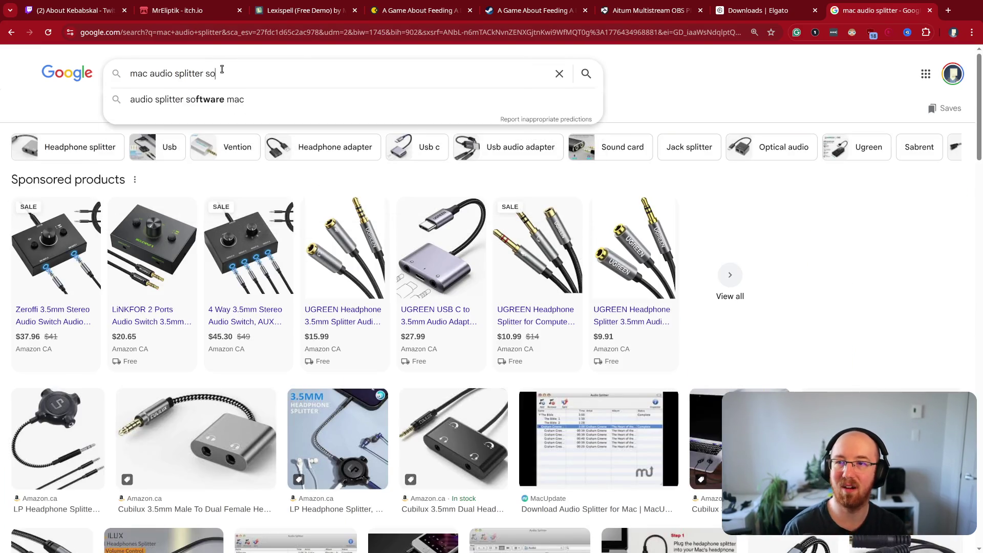
type("ftware")
key("Return")
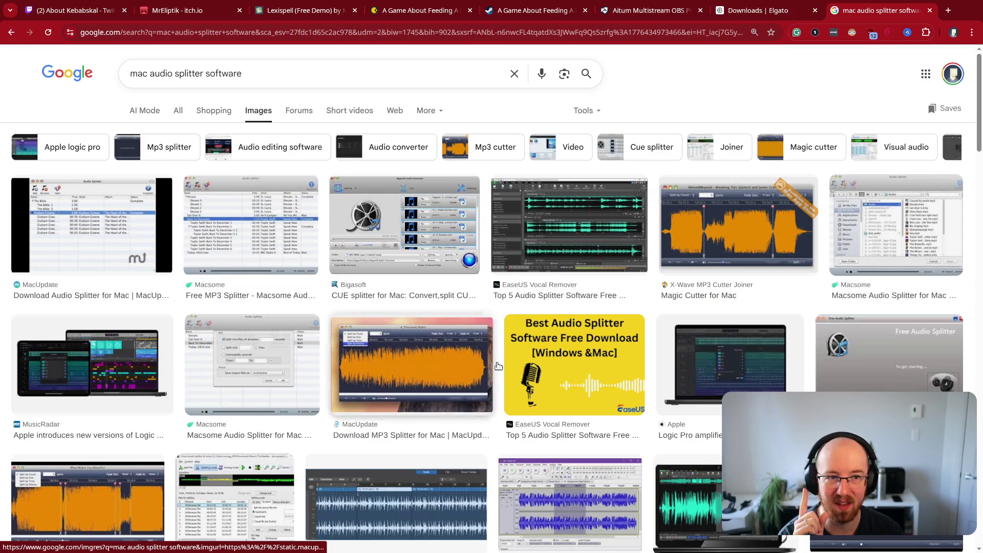
- Preview the AudiCable audio splitter result, then close the search tab
scroll(716, 359, "down", 5)
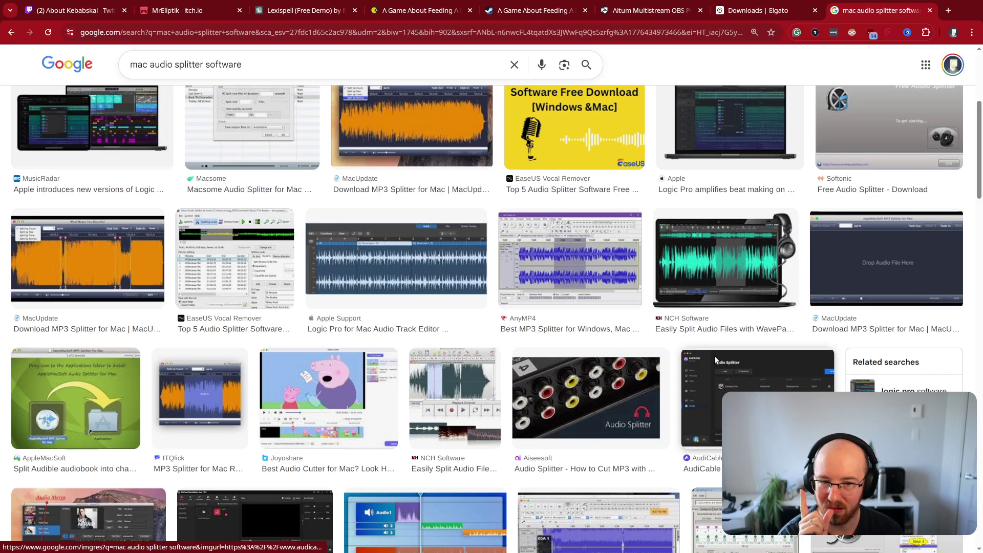
left_click(716, 359)
scroll(593, 305, "down", 4)
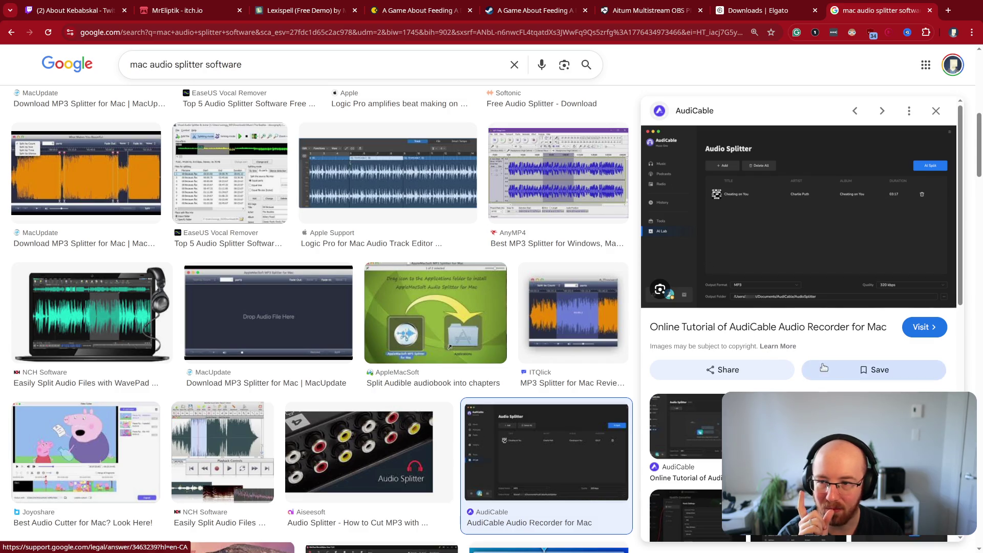
scroll(463, 292, "down", 4)
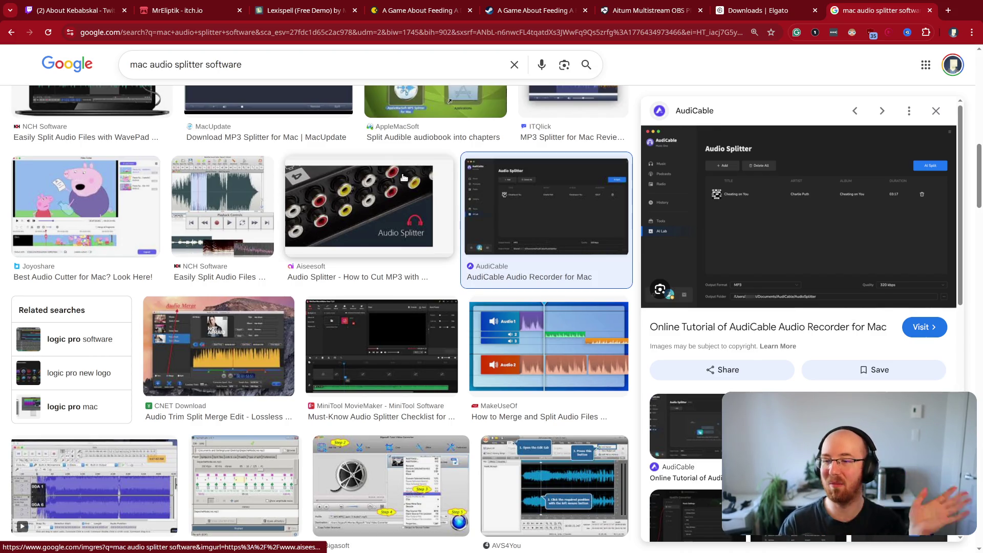
key("ctrl+w")
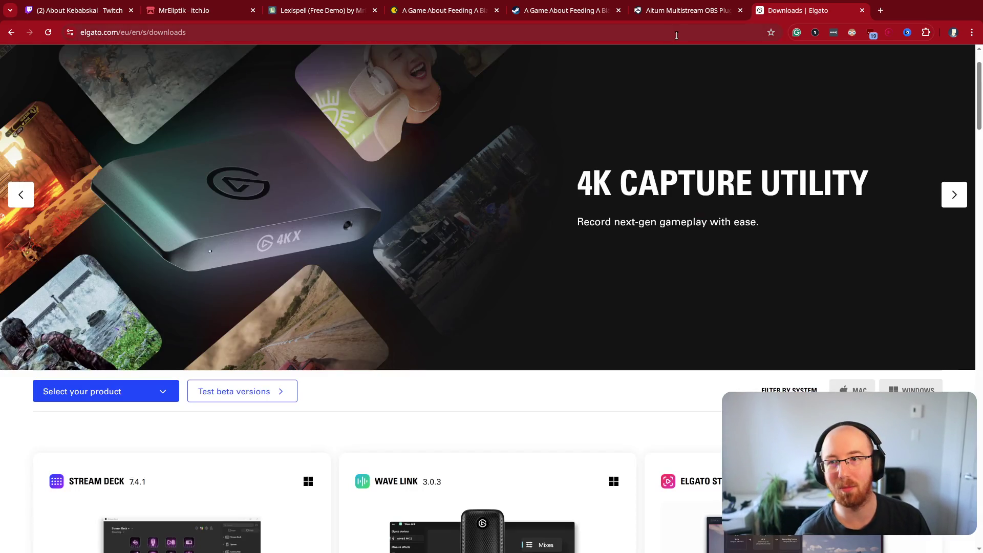
- Close the Elgato downloads tab and enter 'pipewire' in a new tab's address bar
key("ctrl+w")
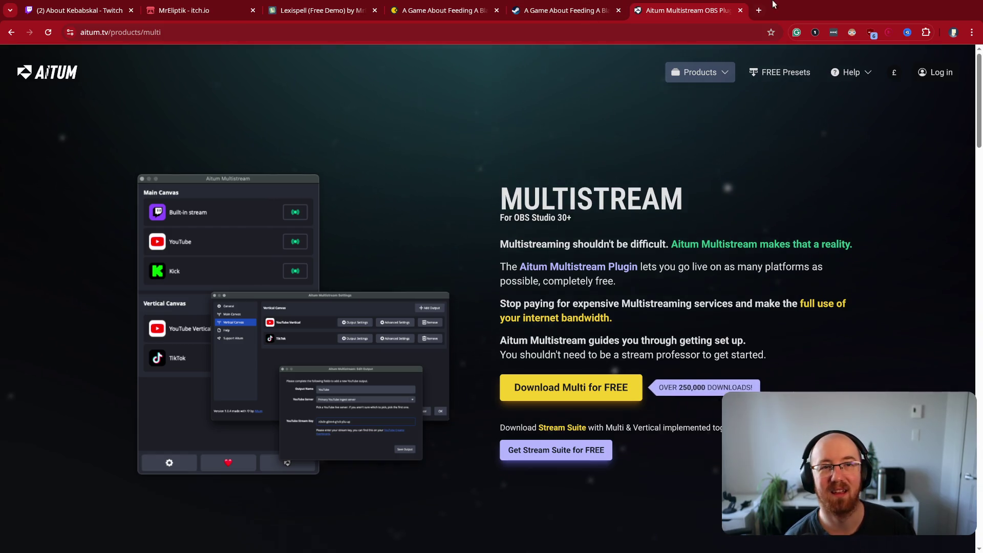
left_click(759, 11)
type("pipewire")
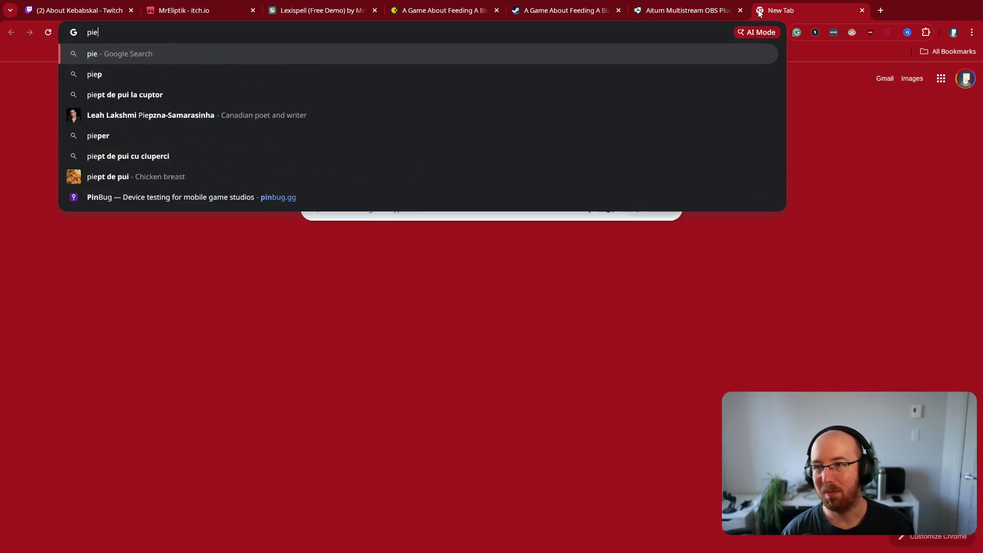
- Search for 'pipewire' and preview the diagram and GitHub PipeWire Guide images
key("Return")
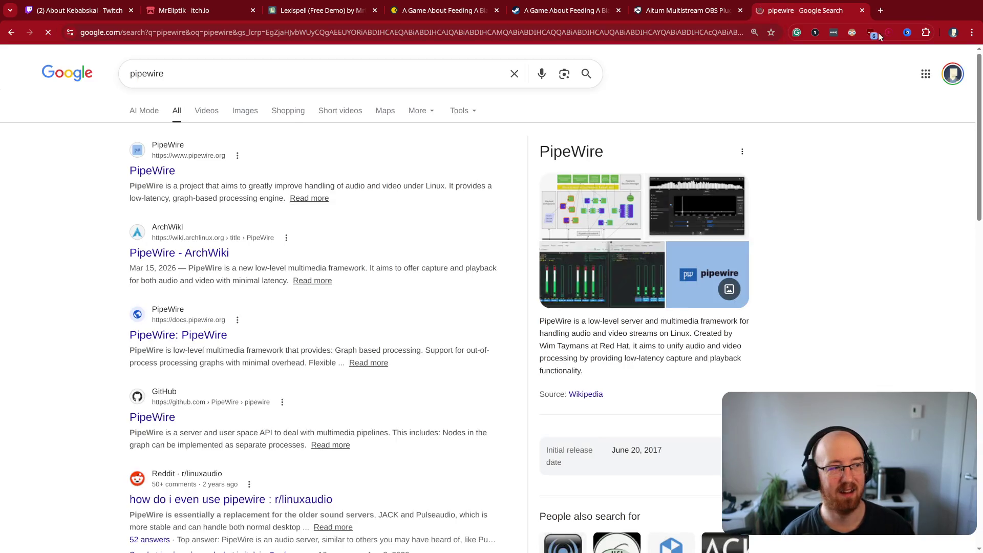
left_click(571, 235)
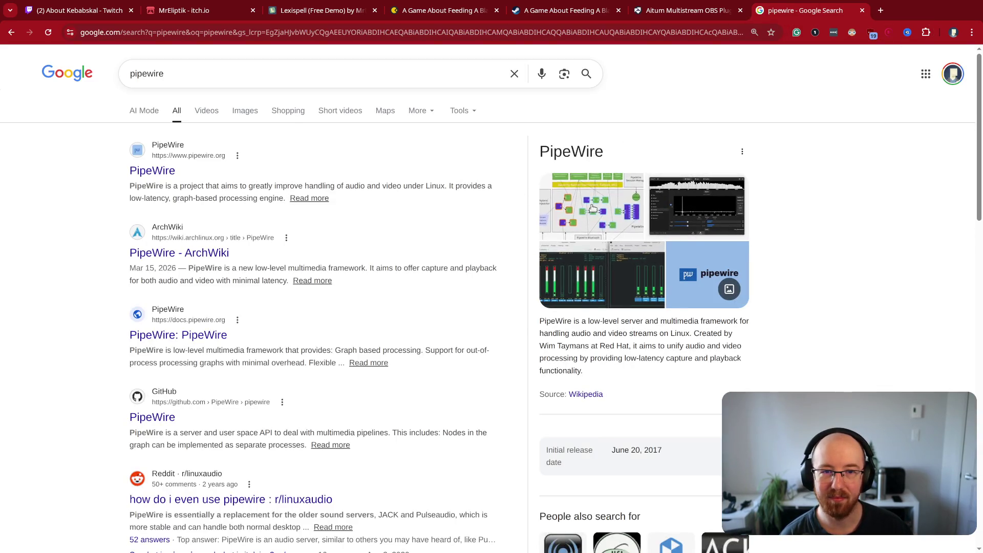
key("Escape")
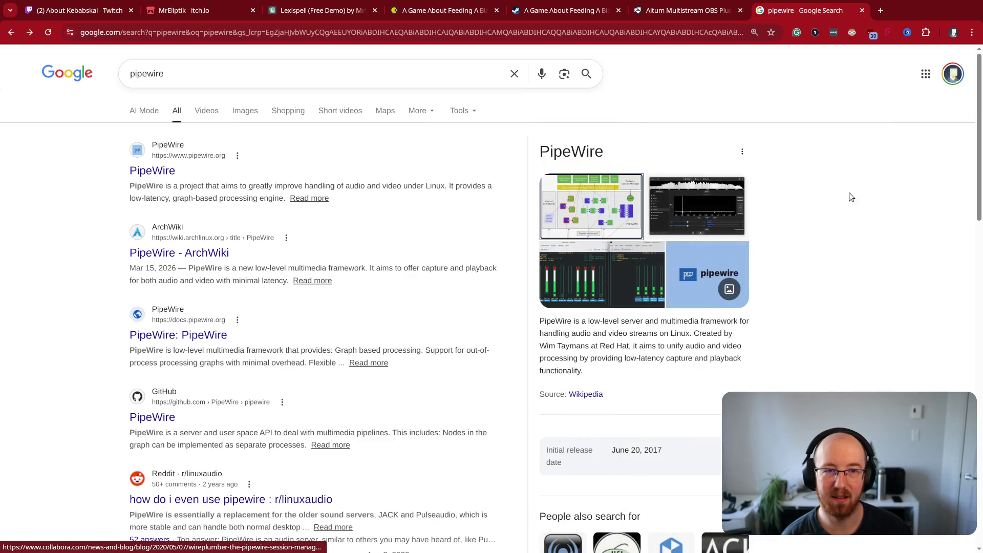
left_click(684, 228)
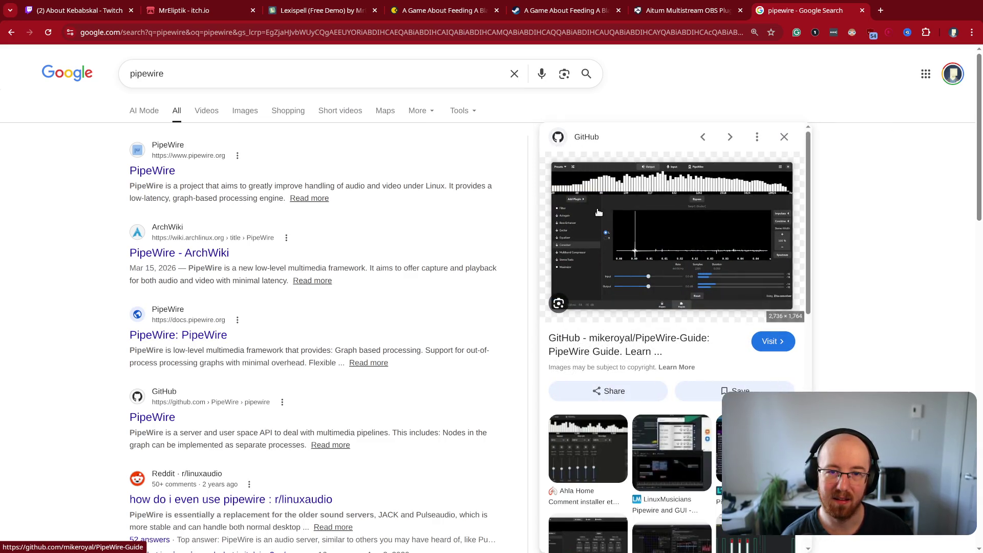
- Browse the official pipewire.org homepage, then return to the search results
left_click(163, 172)
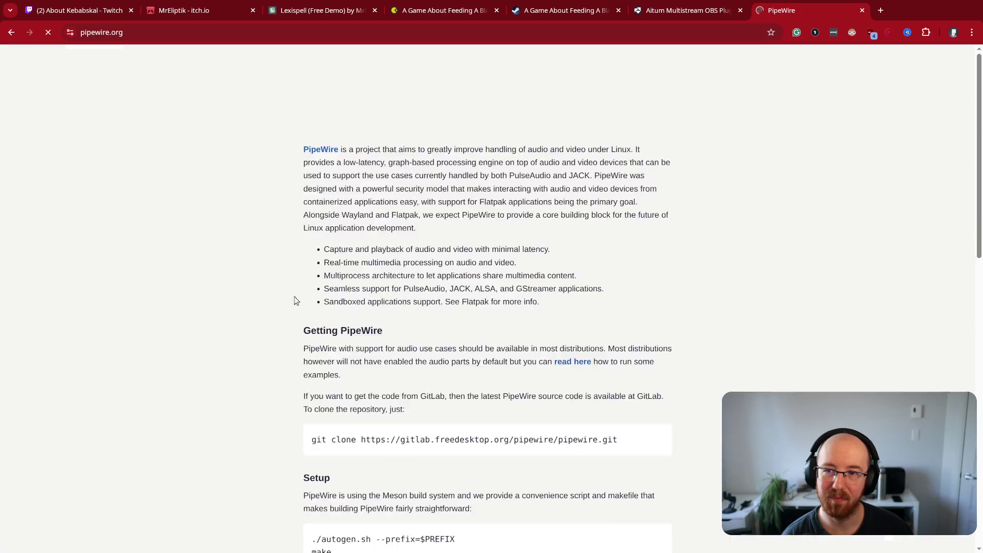
scroll(241, 325, "down", 5)
scroll(247, 326, "down", 2)
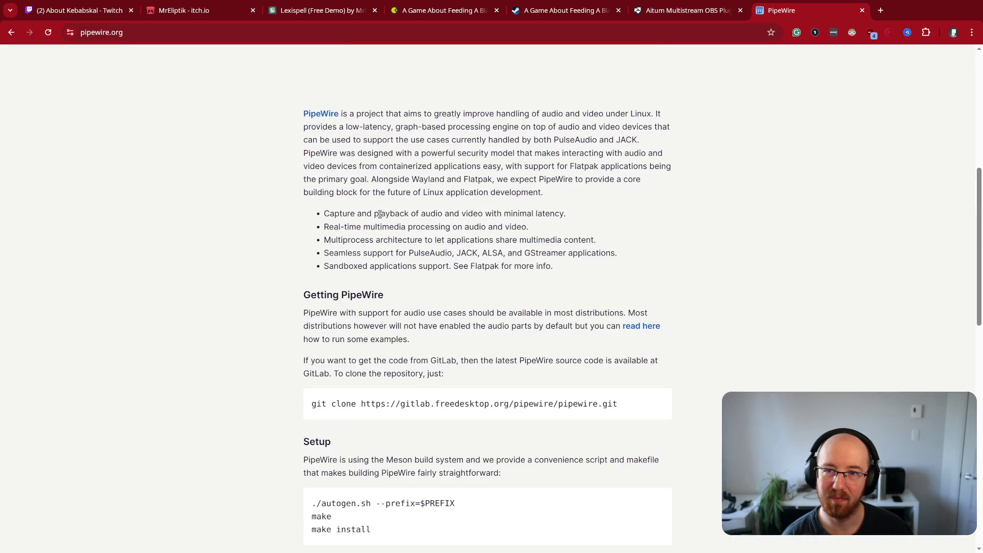
scroll(414, 326, "down", 3)
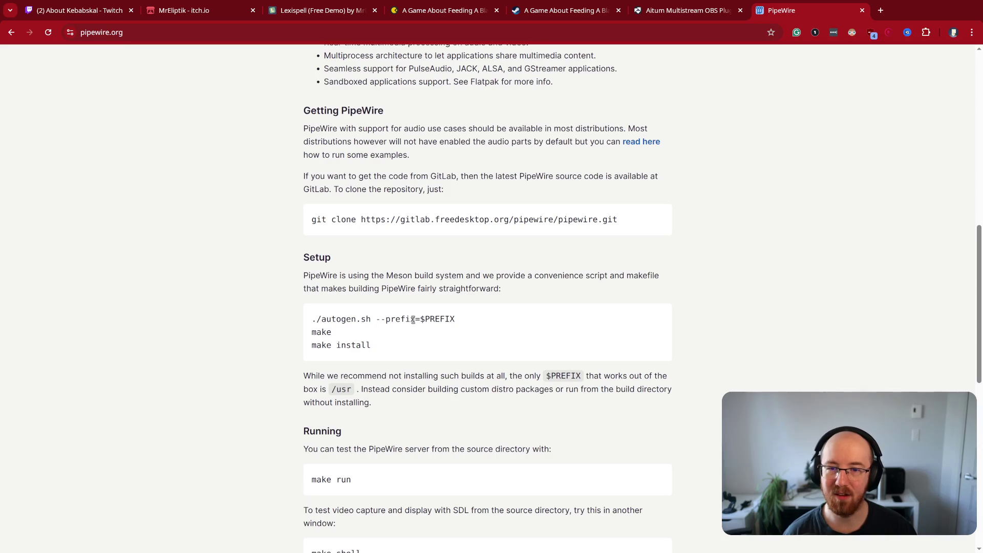
scroll(414, 320, "down", 7)
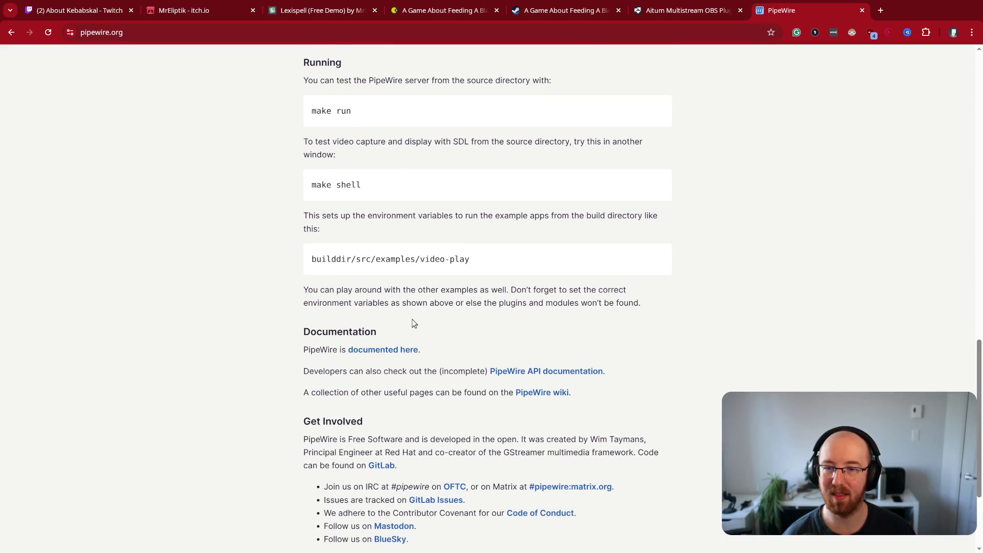
key("alt+Left")
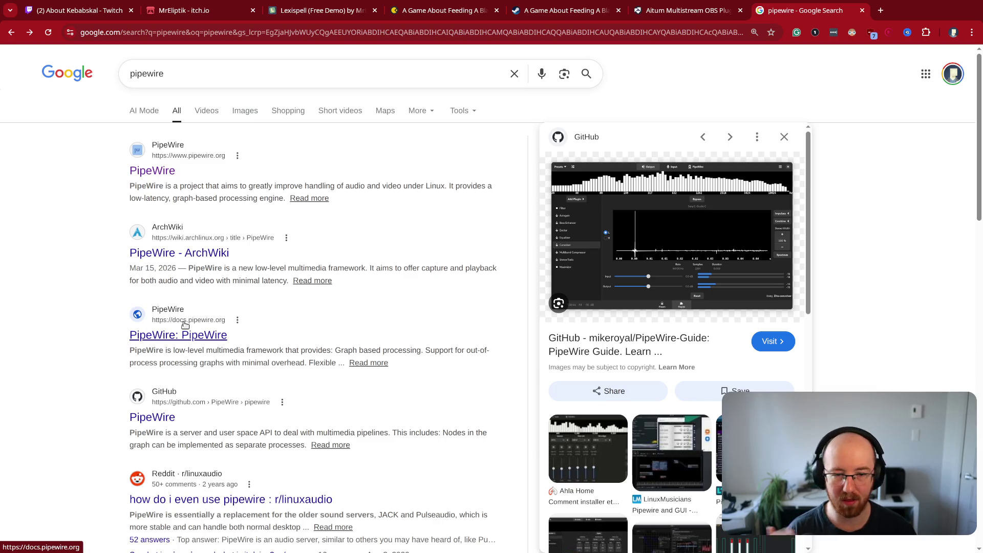
- Search for 'pipewire gui' and view the image results
left_click(201, 76)
type("gu")
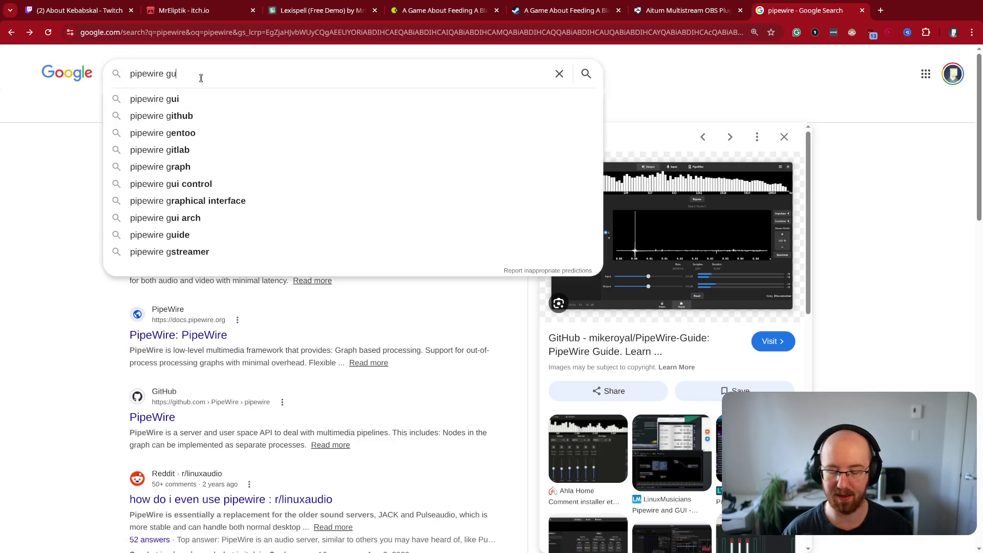
type("i")
key("Return")
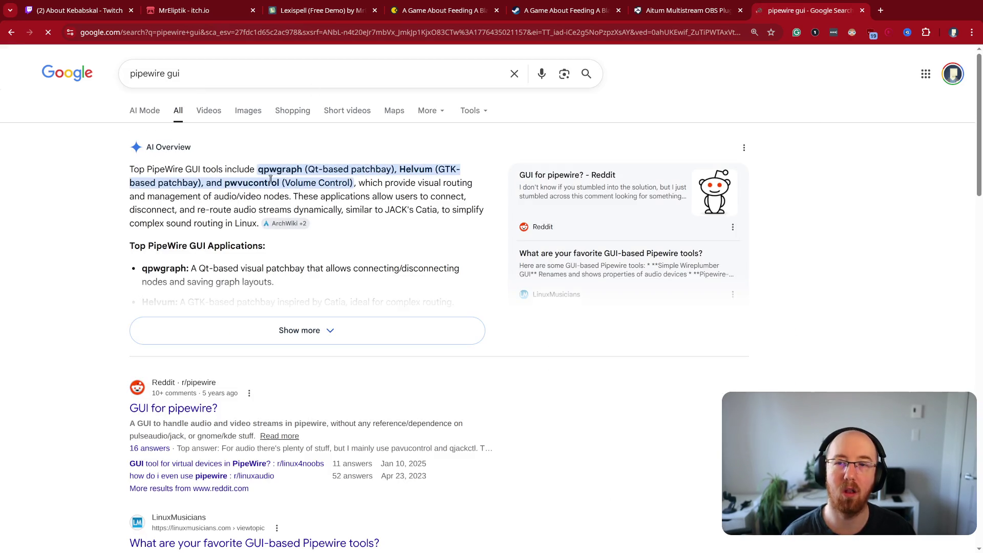
left_click(248, 112)
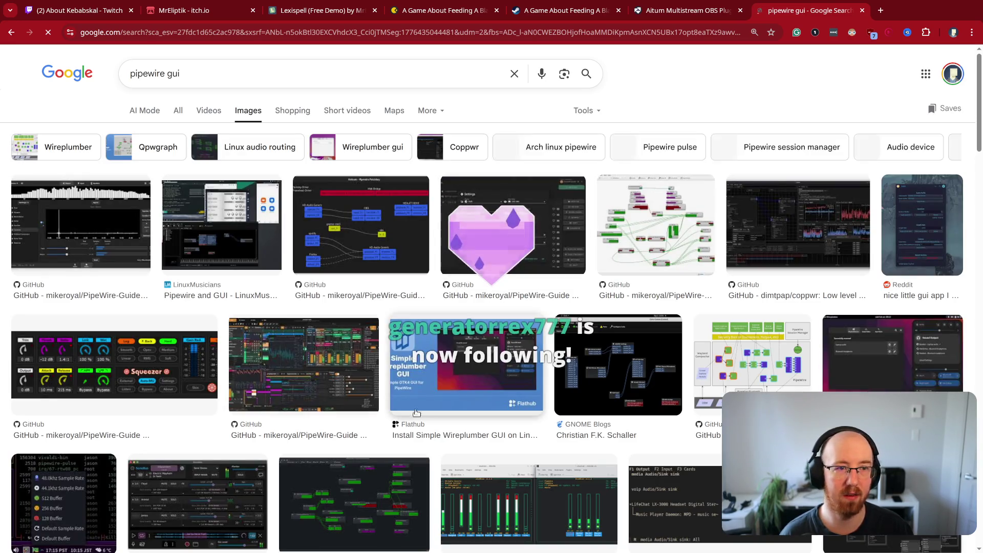
- Preview Helvum and Simple Wireplumber GUI results, opening the Flathub page in a background tab
left_click(361, 228)
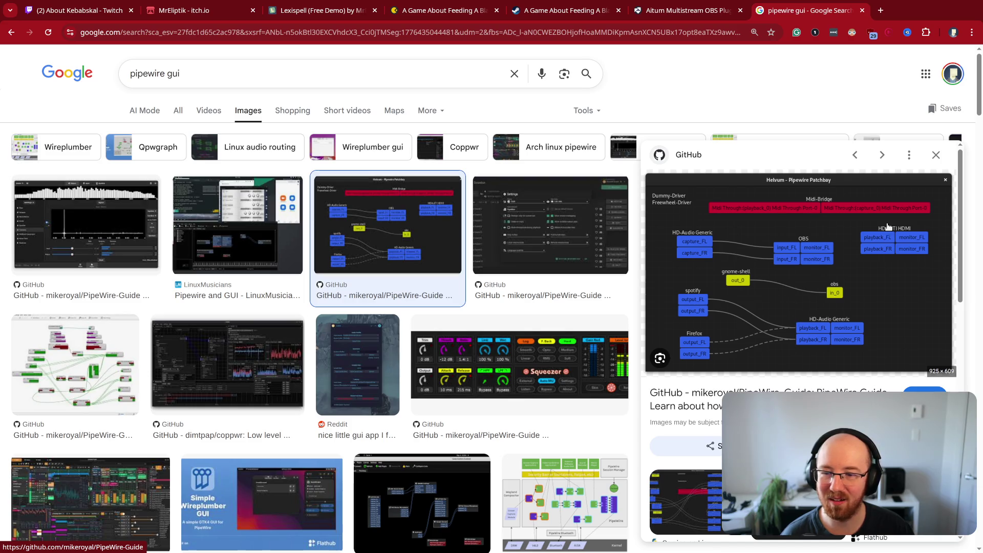
left_click(263, 502)
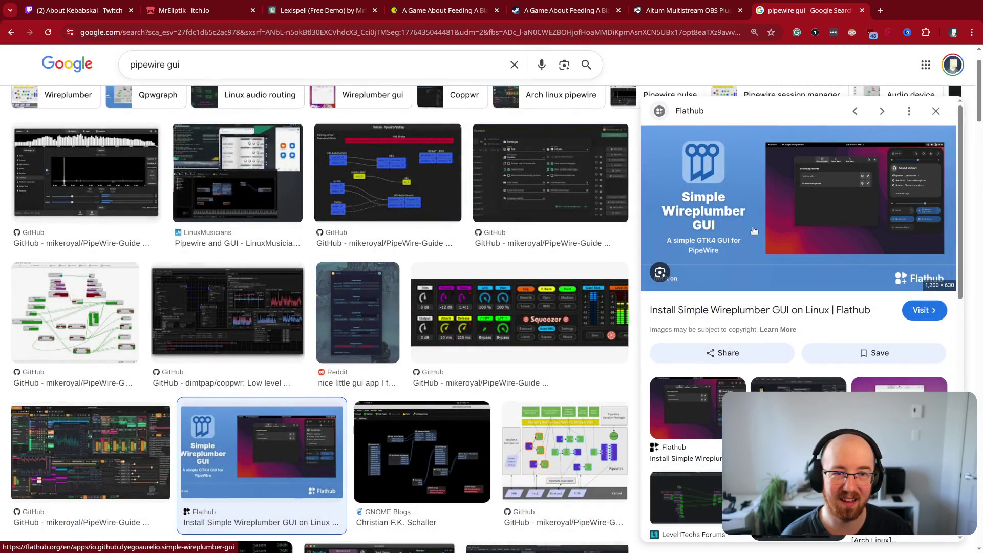
middle_click(799, 227)
left_click(573, 206)
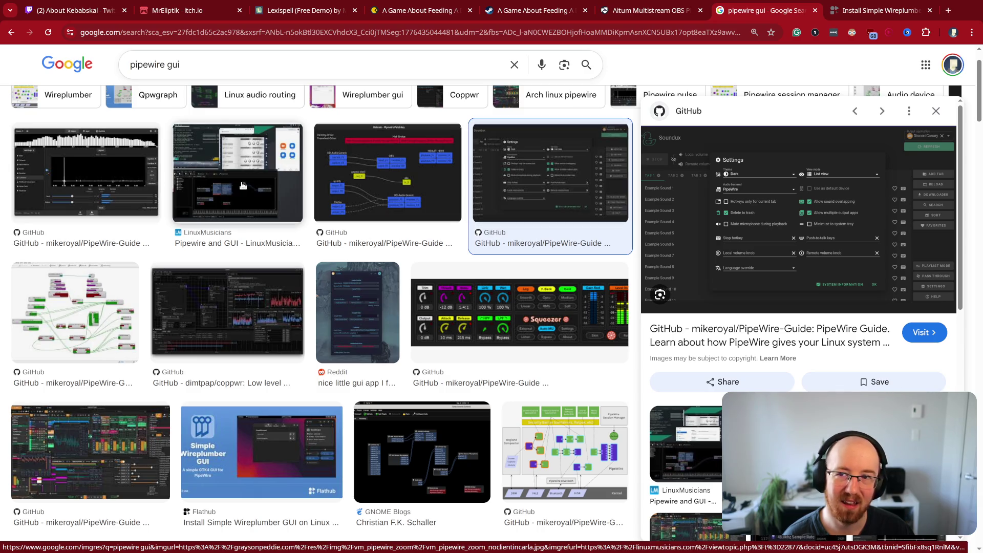
- Check the Flathub listing, then open the GNOME blog post 'PipeWire Late Summer Update 2020' from the images
left_click(862, 10)
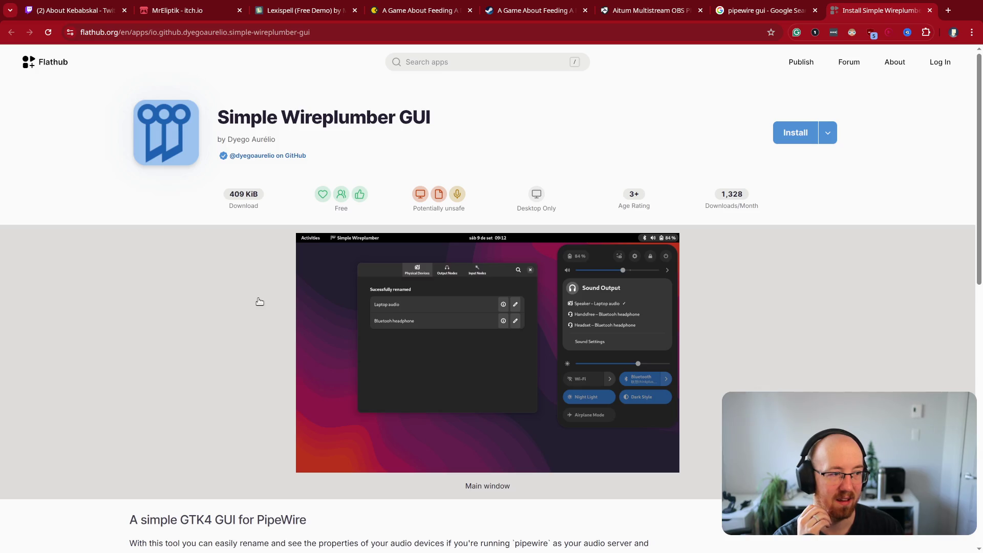
left_click(776, 10)
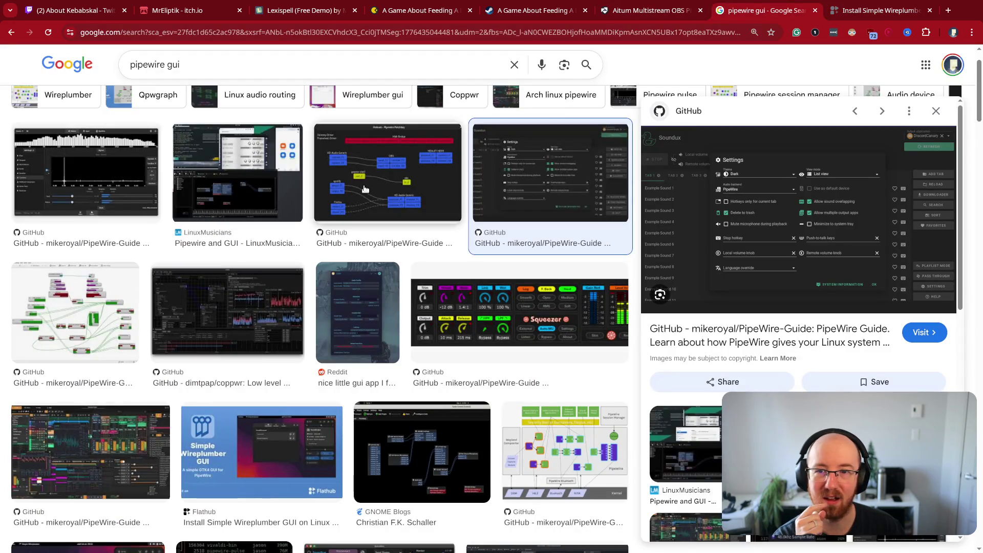
left_click(365, 190)
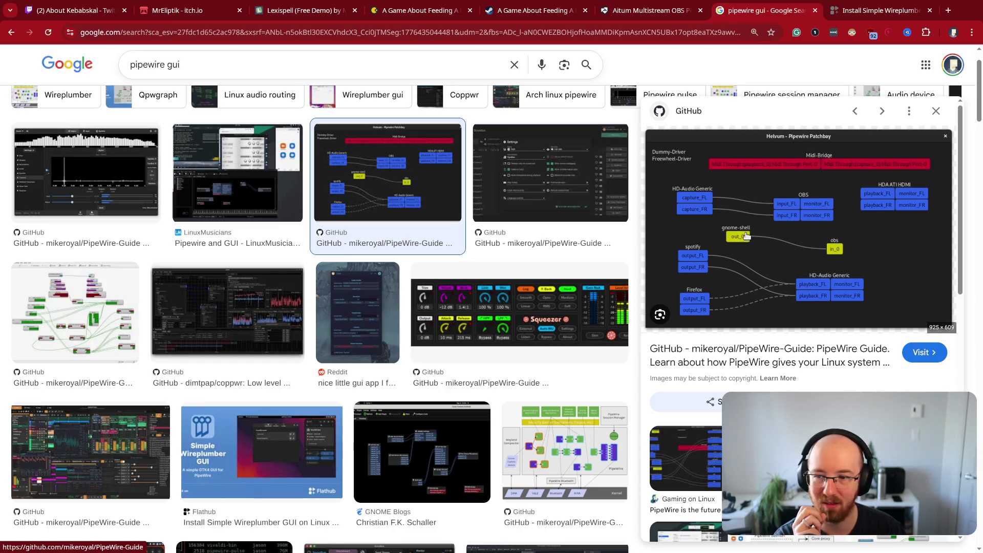
scroll(315, 370, "down", 5)
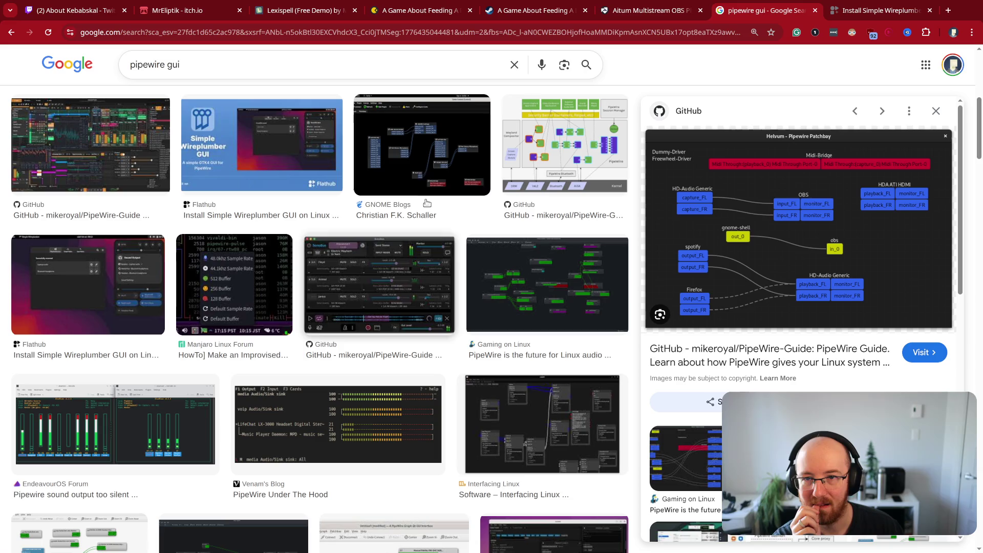
left_click(427, 204)
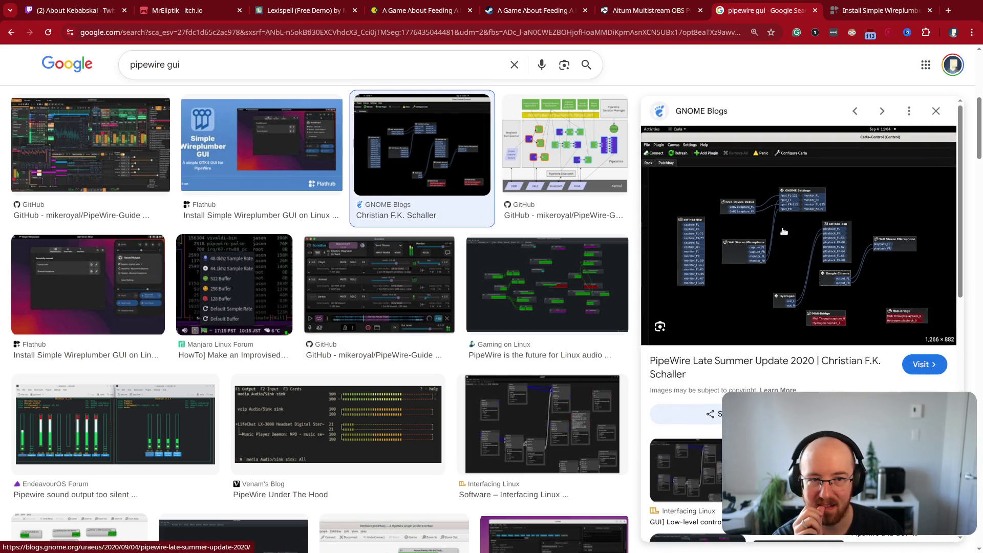
left_click(783, 232)
scroll(481, 438, "down", 5)
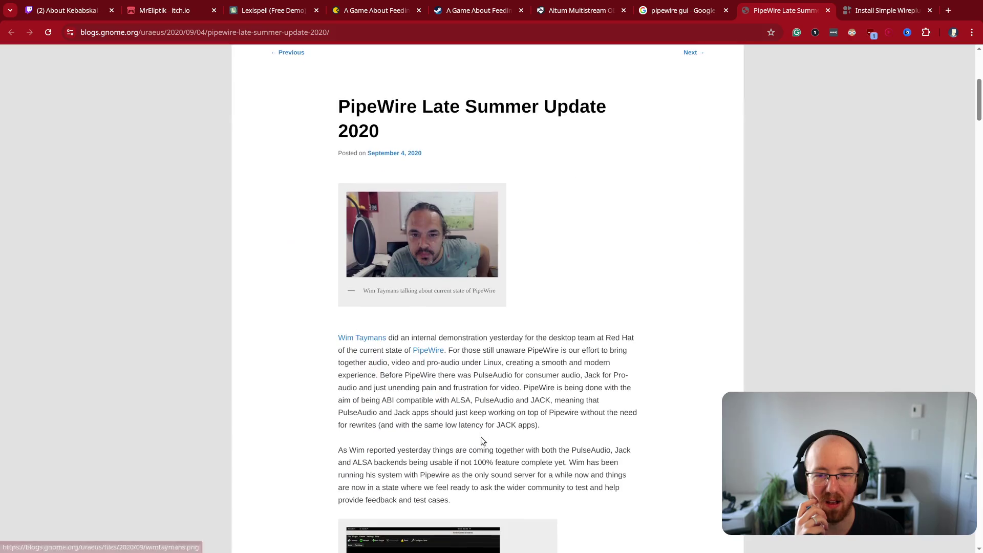
- Scroll the blog post and open the full-size 'Carla running on PipeWire' screenshot
scroll(481, 438, "down", 5)
scroll(481, 436, "up", 5)
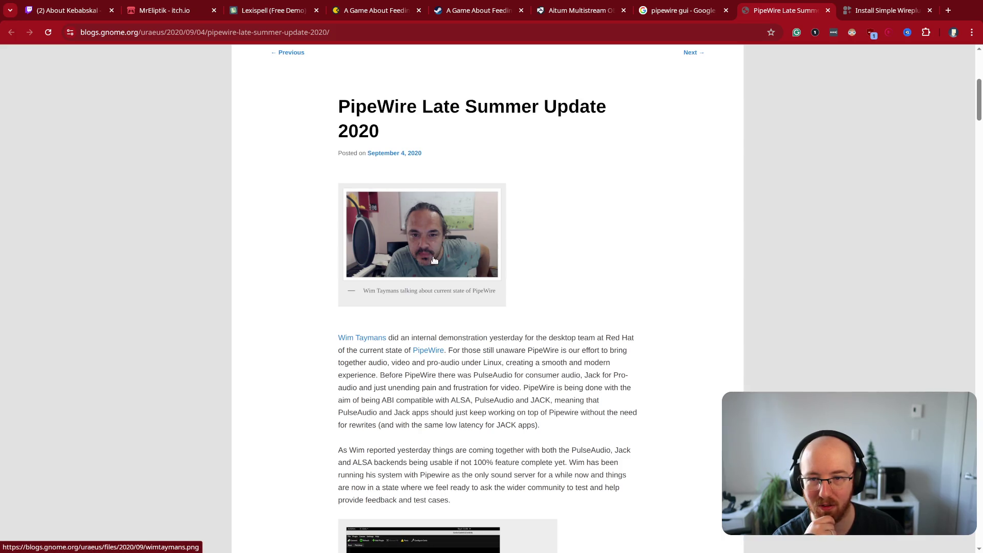
scroll(465, 296, "down", 2)
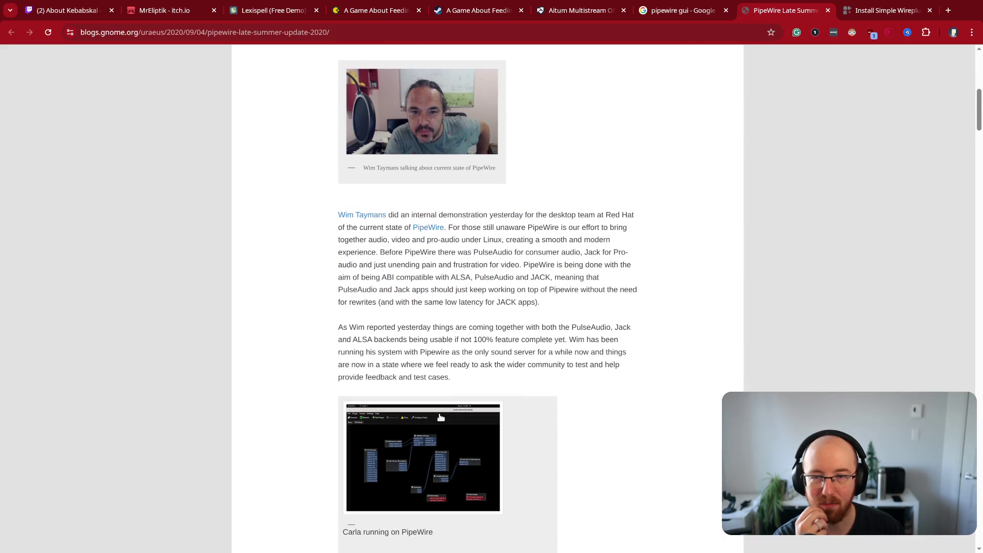
left_click(446, 476)
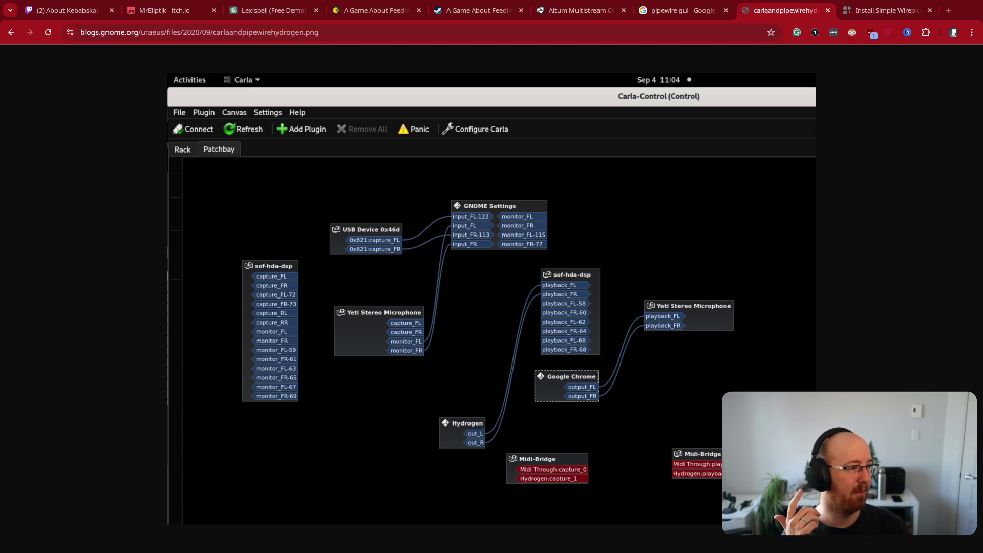
- After viewing the Carla screenshot, open a new tab for another search
key("ctrl+t")
- Search 'v4l2', read the Video4Linux2 overview, then close it and return to the Flathub page
type("v")
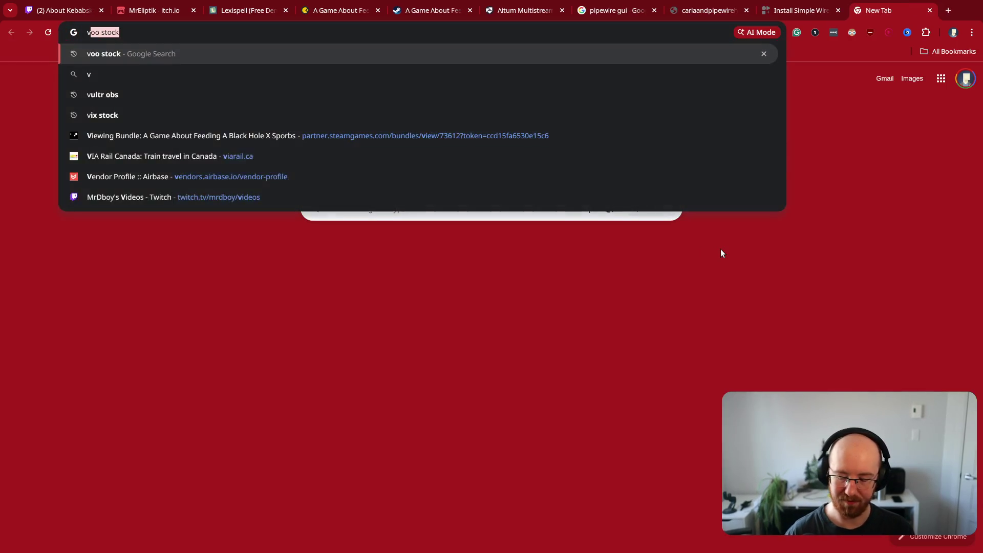
type("4l2")
key("Return")
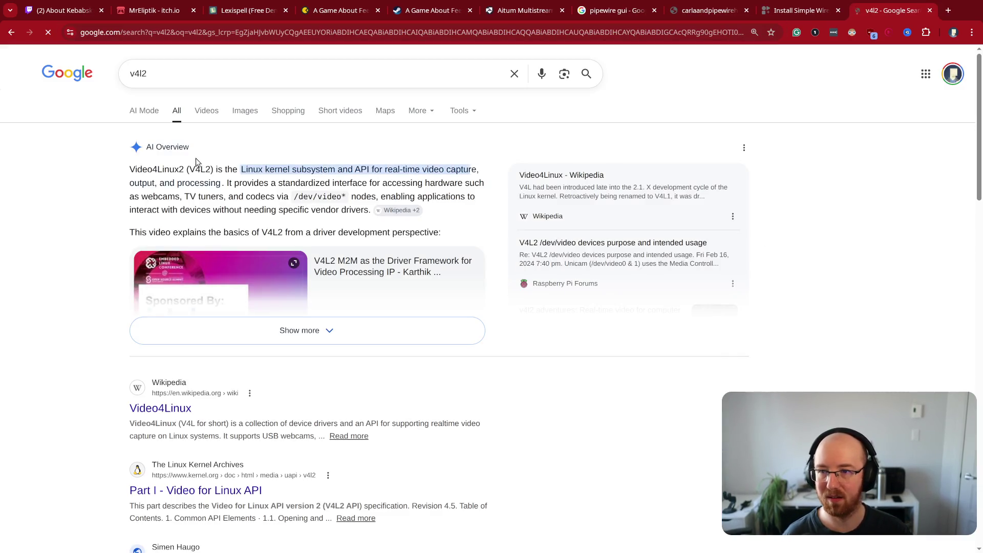
triple_click(168, 172)
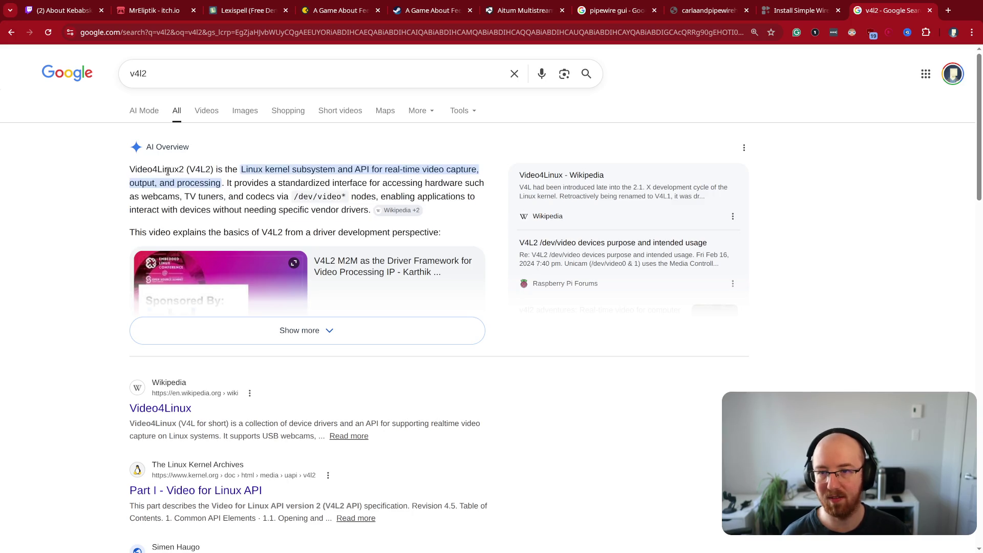
double_click(168, 172)
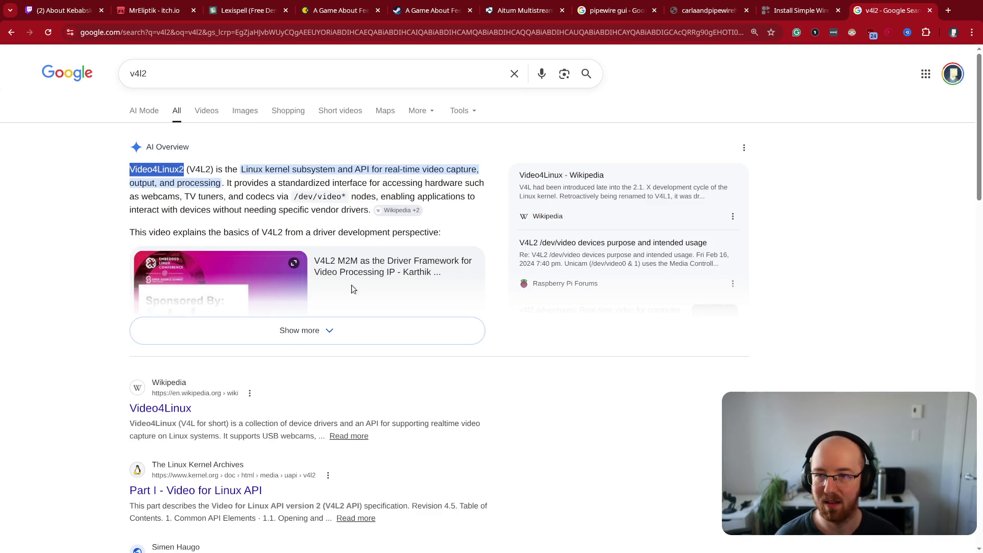
left_click(384, 171)
key("ctrl+w")
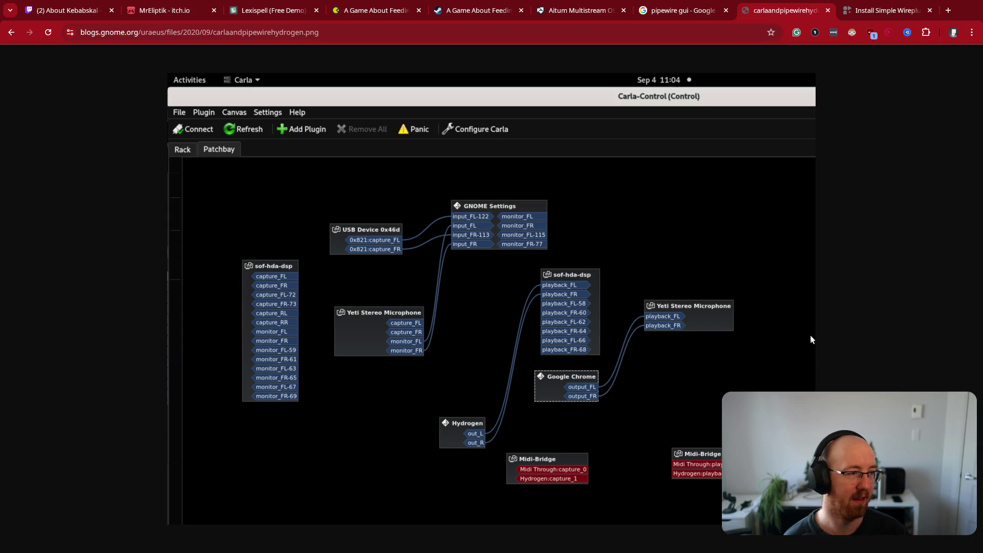
key("ctrl+Tab")
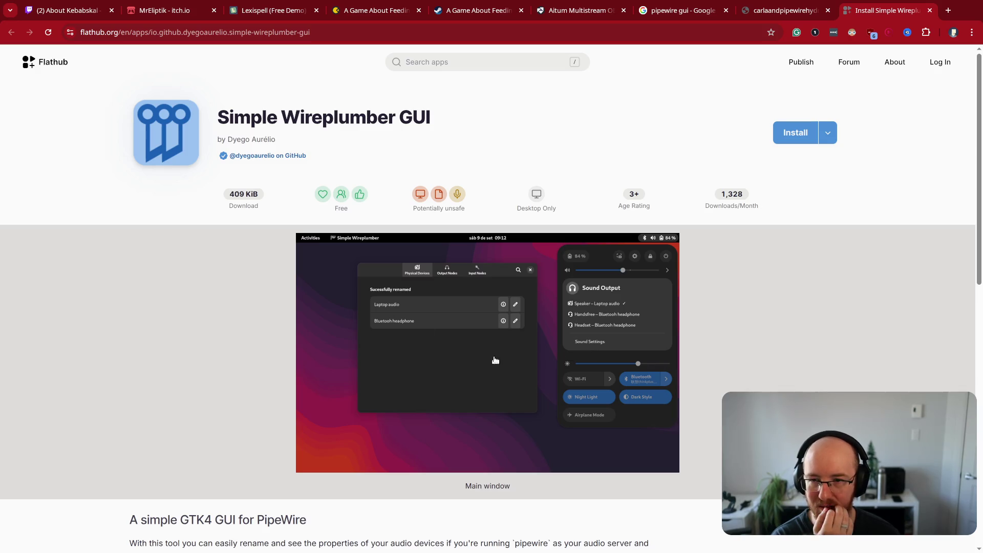
- Scroll through the Simple Wireplumber GUI description and enlarge its main window screenshot
scroll(514, 404, "down", 2)
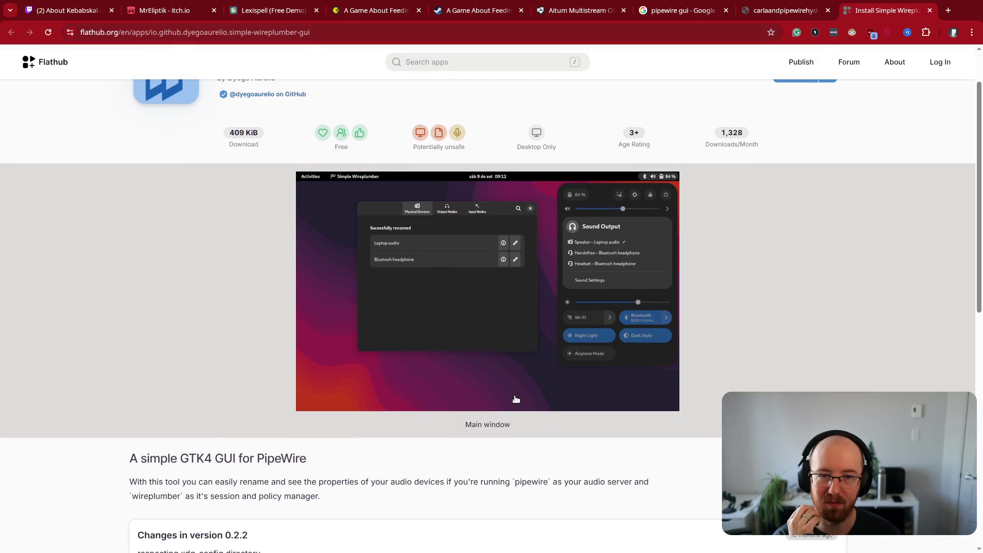
scroll(517, 400, "down", 3)
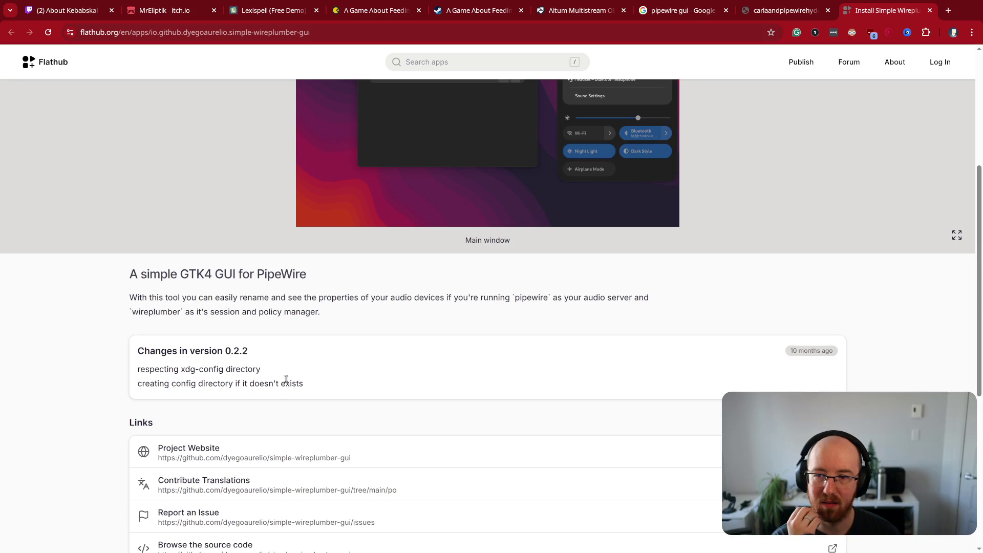
scroll(275, 365, "down", 5)
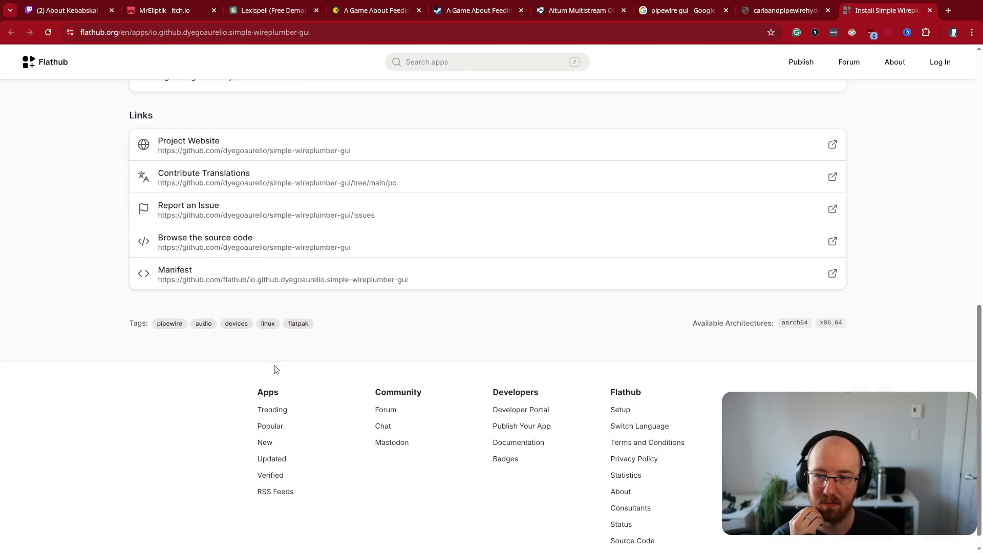
scroll(413, 325, "up", 8)
left_click(561, 274)
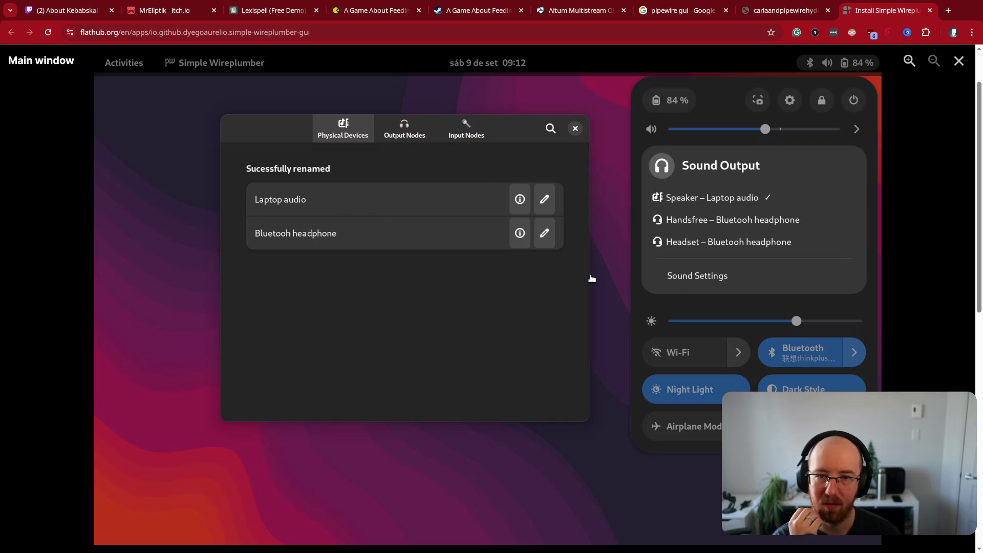
key("Left")
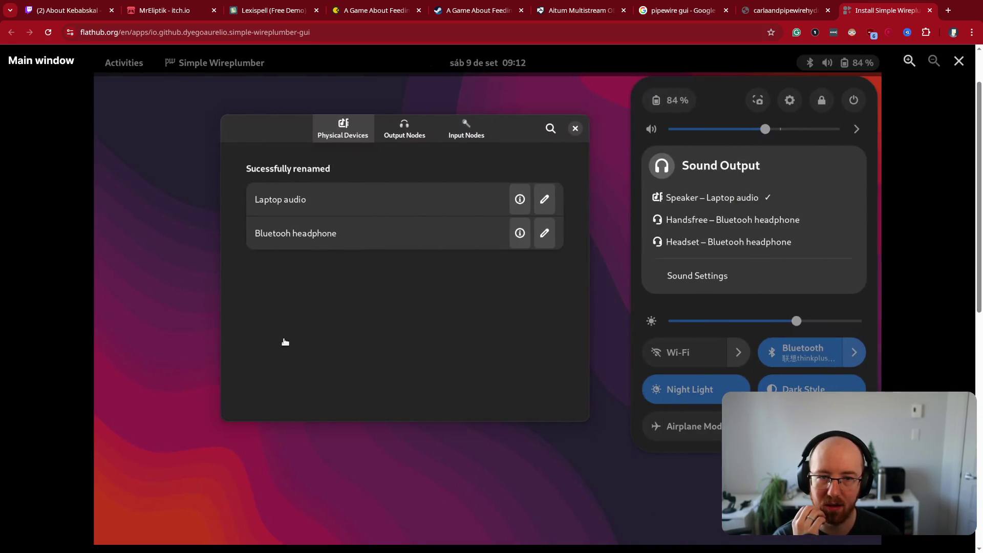
- Browse through the other Simple Wireplumber GUI screenshots in the enlarged view
mouse_move(674, 219)
left_mouse_down()
mouse_move(548, 266)
mouse_move(461, 318)
left_mouse_up()
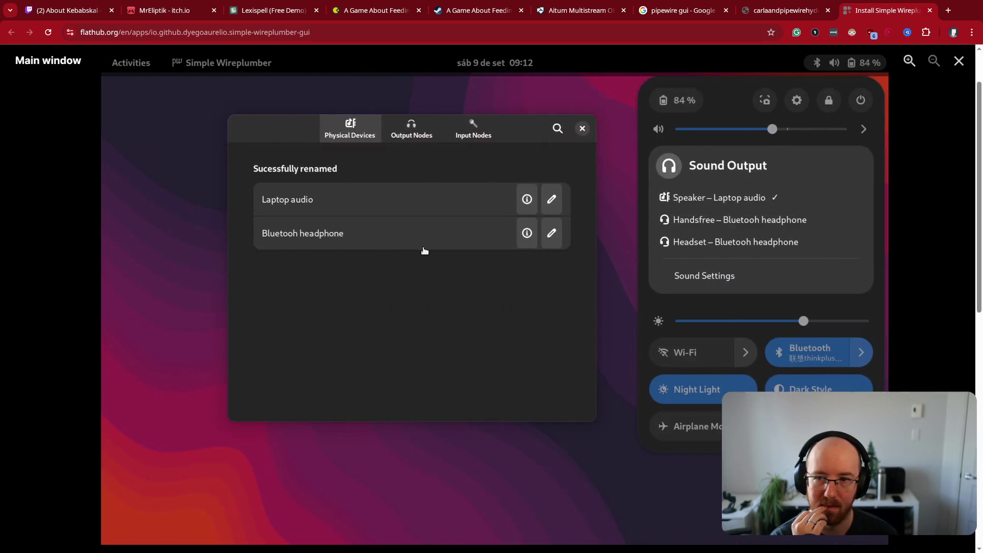
mouse_move(432, 248)
left_mouse_down()
mouse_move(384, 270)
mouse_move(527, 312)
mouse_move(237, 270)
left_mouse_up()
left_click_drag(302, 132, 169, 228)
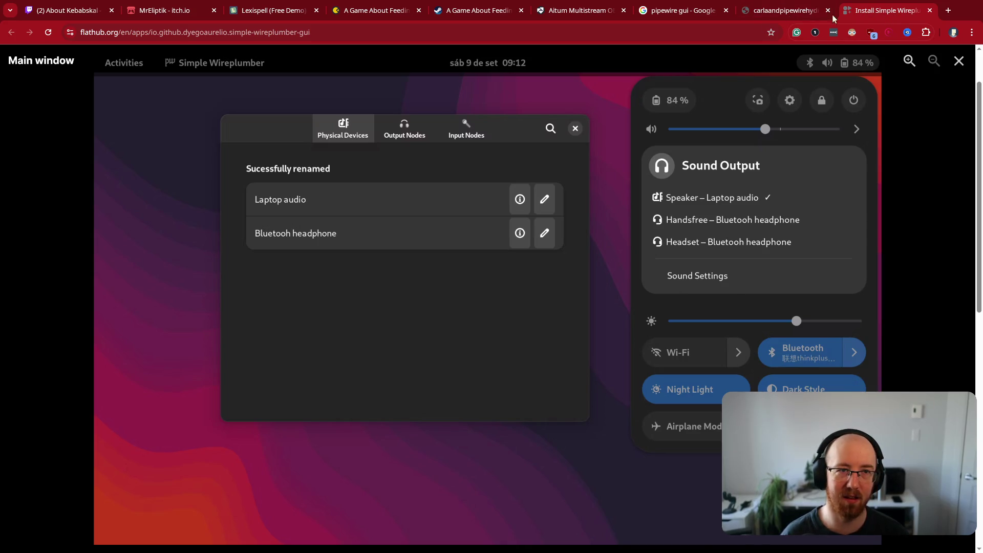
left_click(782, 14)
left_click(913, 15)
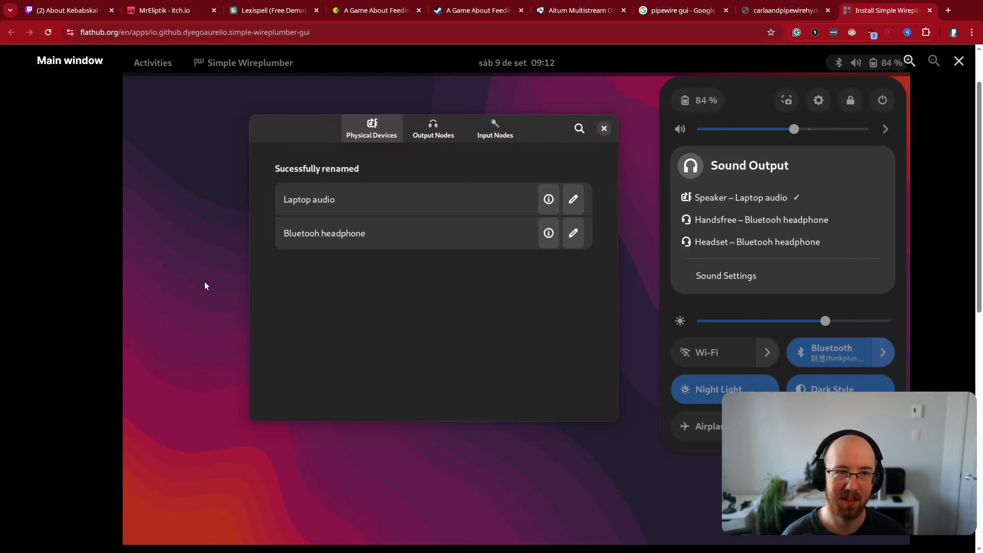
mouse_move(203, 286)
left_mouse_down()
mouse_move(0, 307)
mouse_move(20, 340)
mouse_move(154, 345)
mouse_move(144, 336)
left_mouse_up()
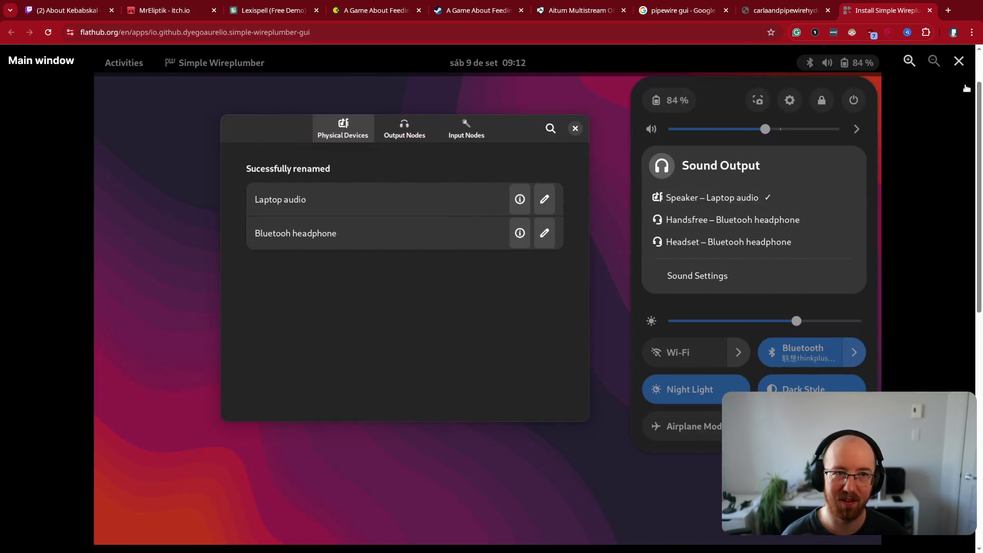
- Close the screenshot viewer, scroll the app page, and open a new blank tab
left_click(959, 60)
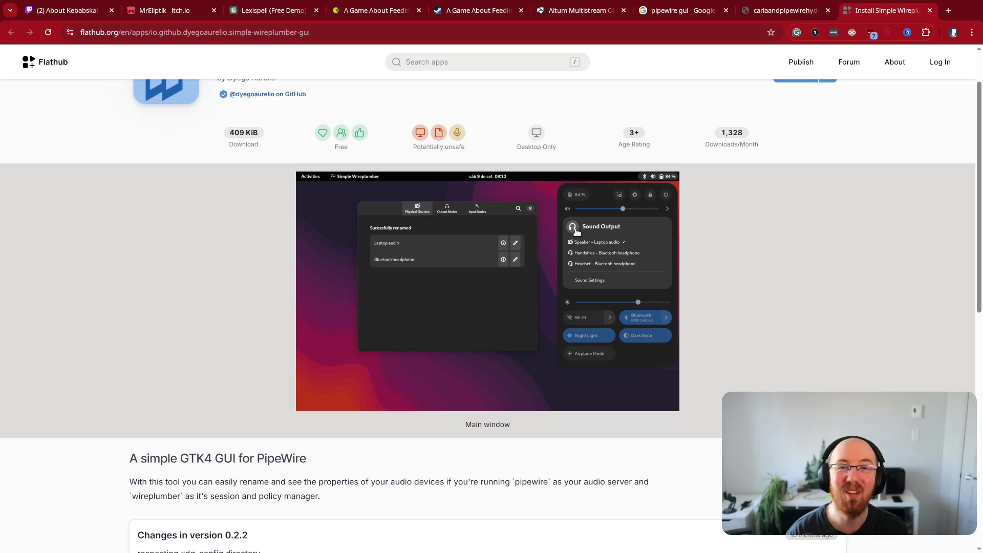
scroll(922, 323, "down", 1)
key("ctrl+t")
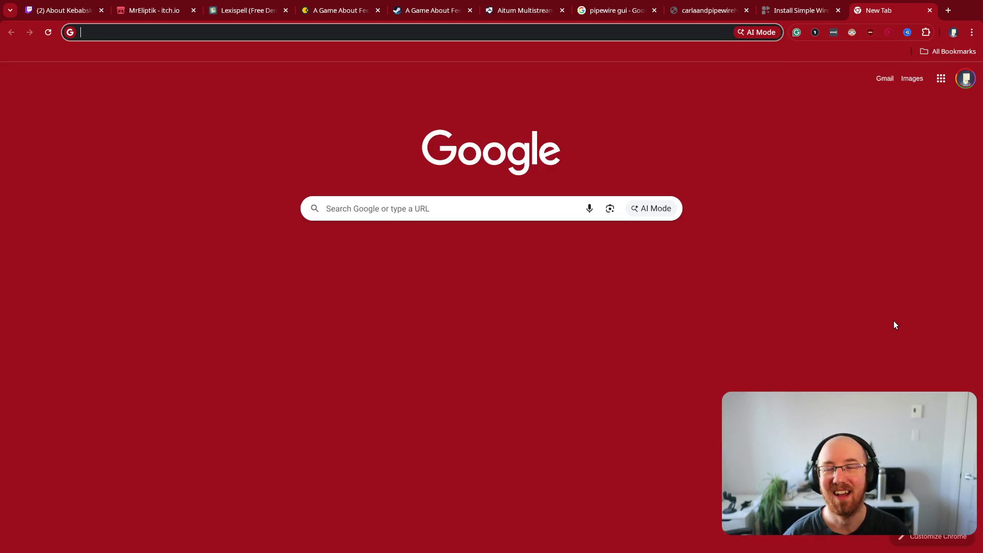
- Search 'wave link' and scroll through Elgato's Wave Link 3.0 product page
type("wave link")
key("Return")
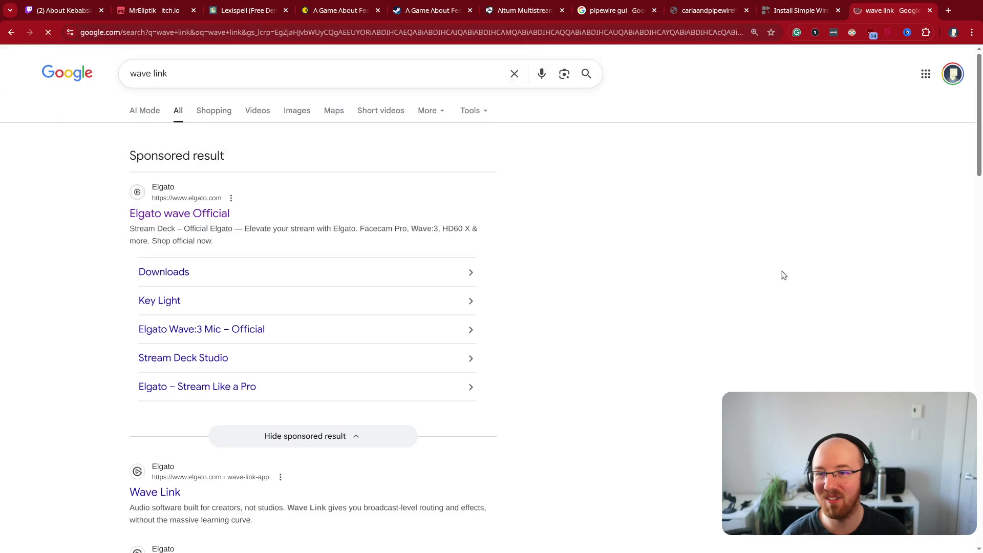
left_click(169, 495)
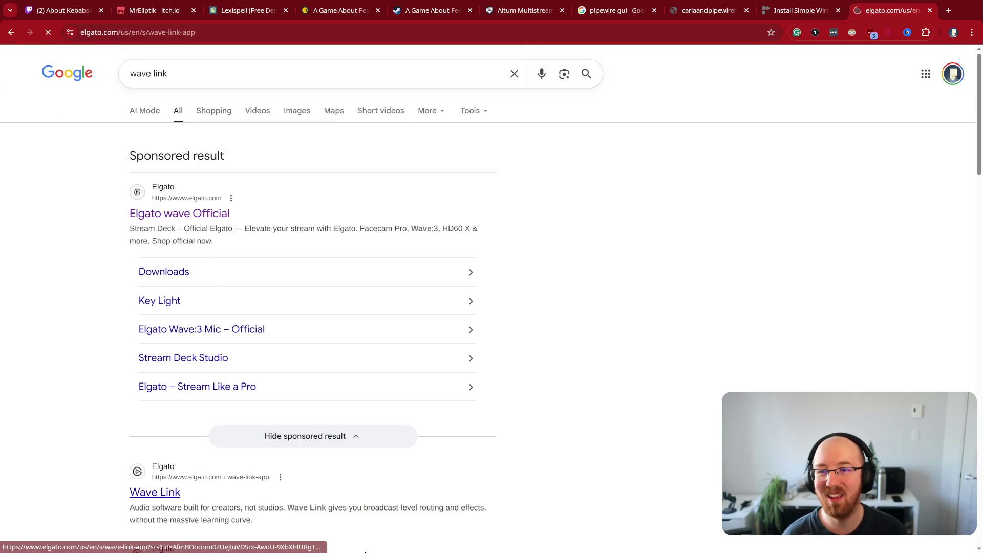
scroll(293, 291, "down", 1)
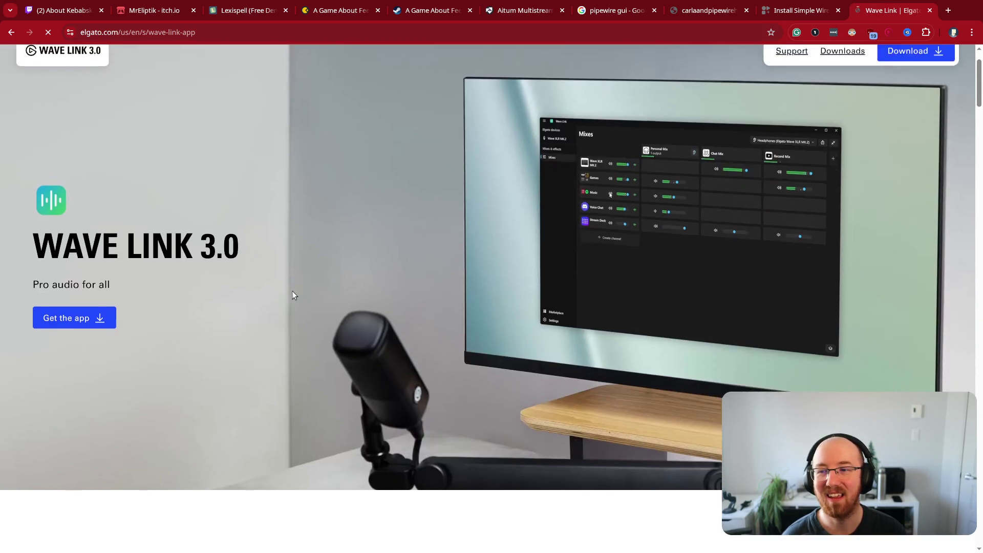
scroll(293, 296, "down", 1)
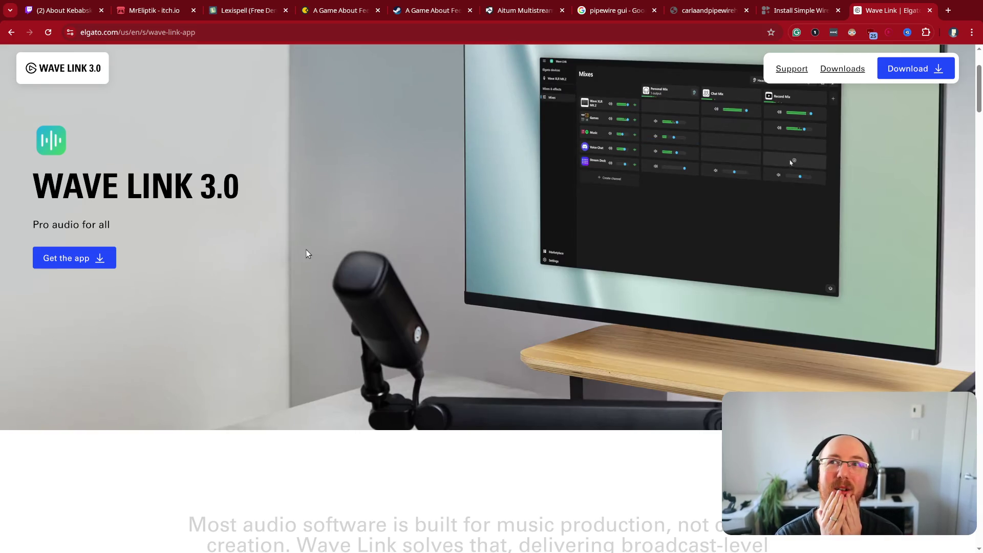
scroll(332, 268, "down", 10)
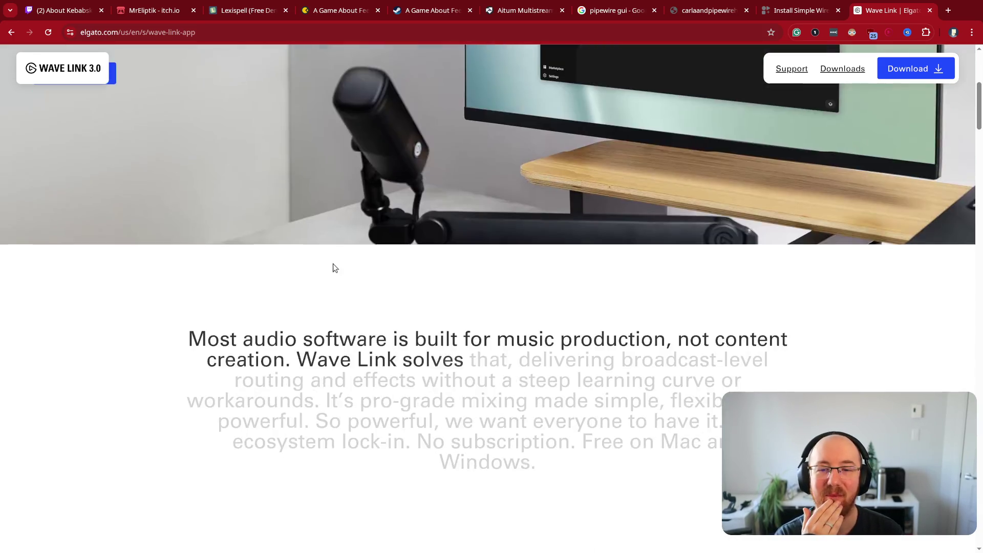
scroll(334, 266, "up", 10)
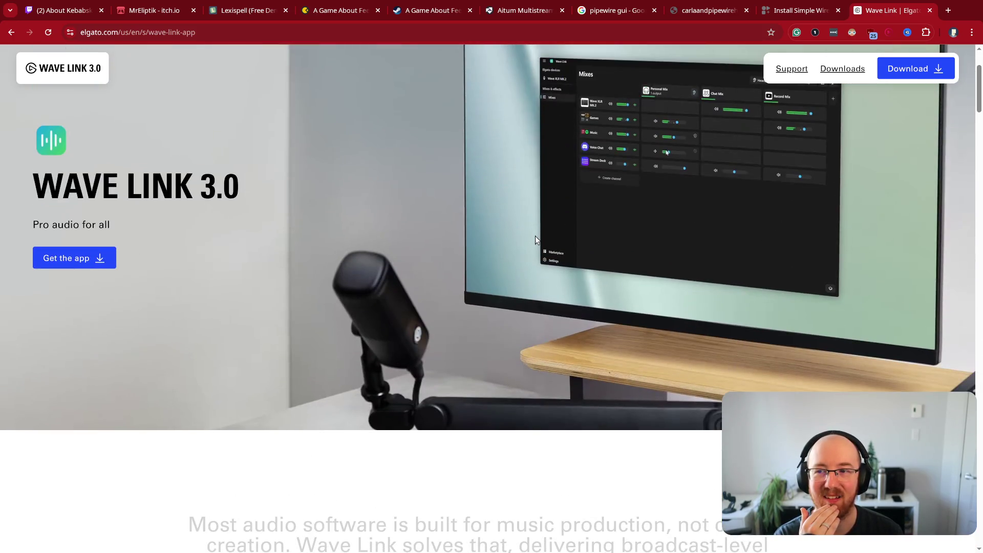
scroll(527, 236, "up", 3)
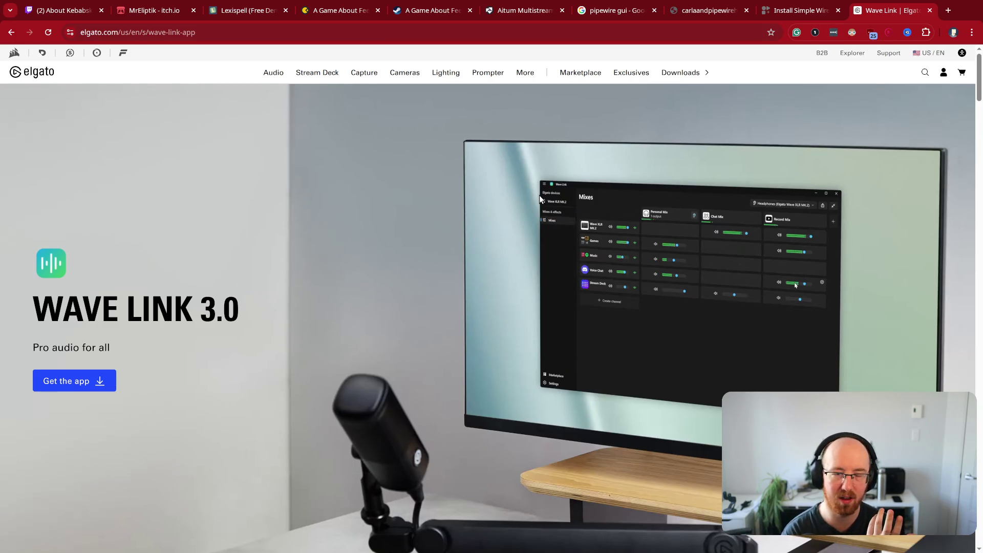
key("ctrl+t")
- Search 'ndi' and open the official ndi.video homepage in its own tab
type("ndi")
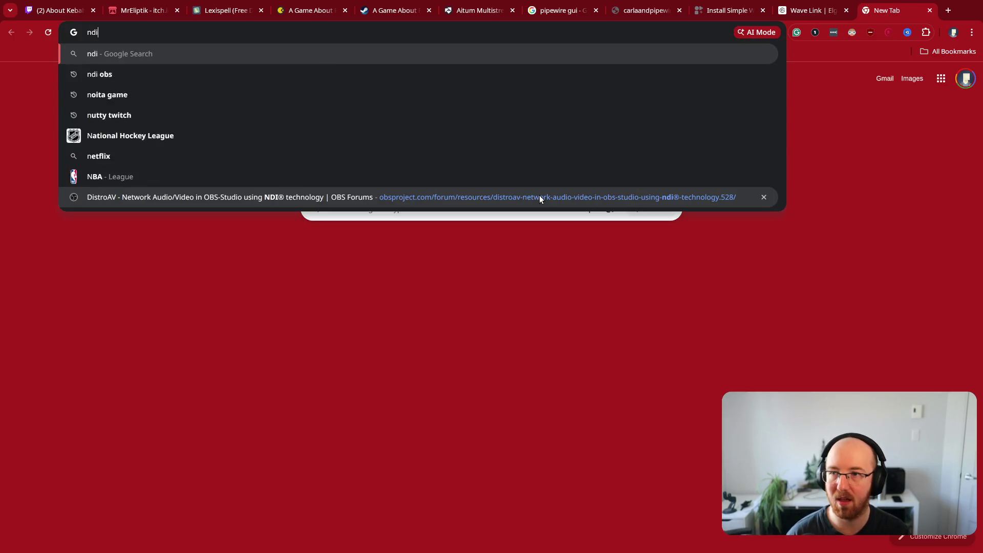
key("Return")
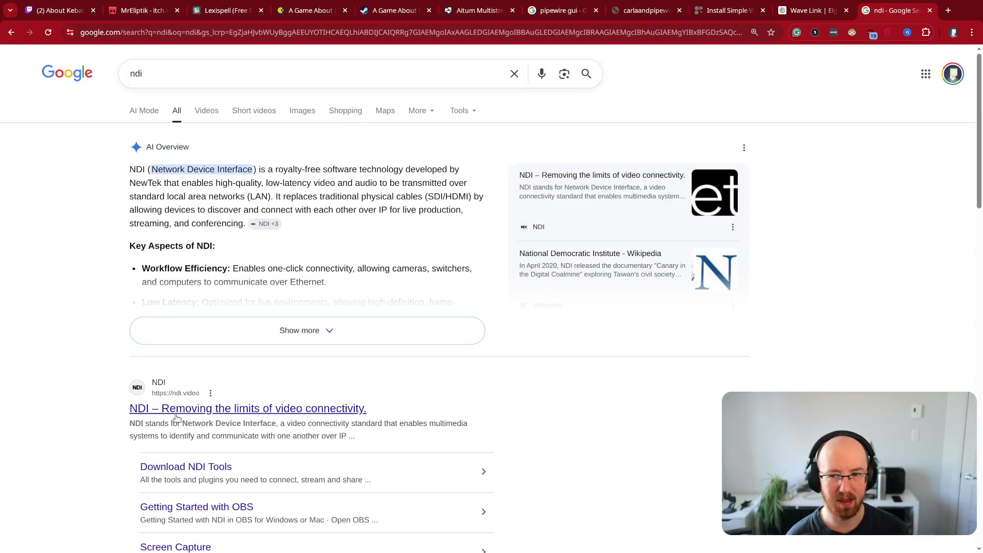
left_click_drag(158, 172, 295, 180)
left_click(280, 185)
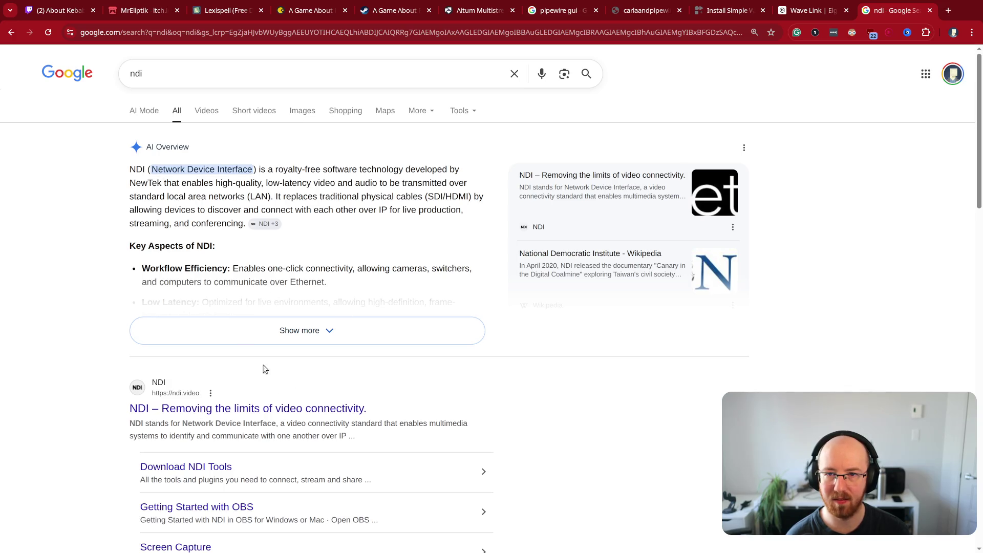
middle_click(251, 408)
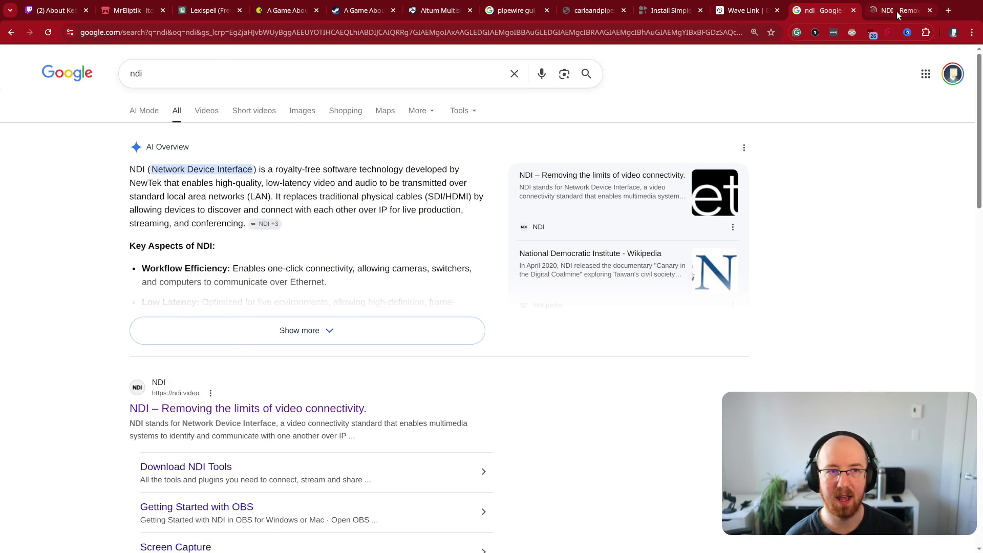
left_click(897, 11)
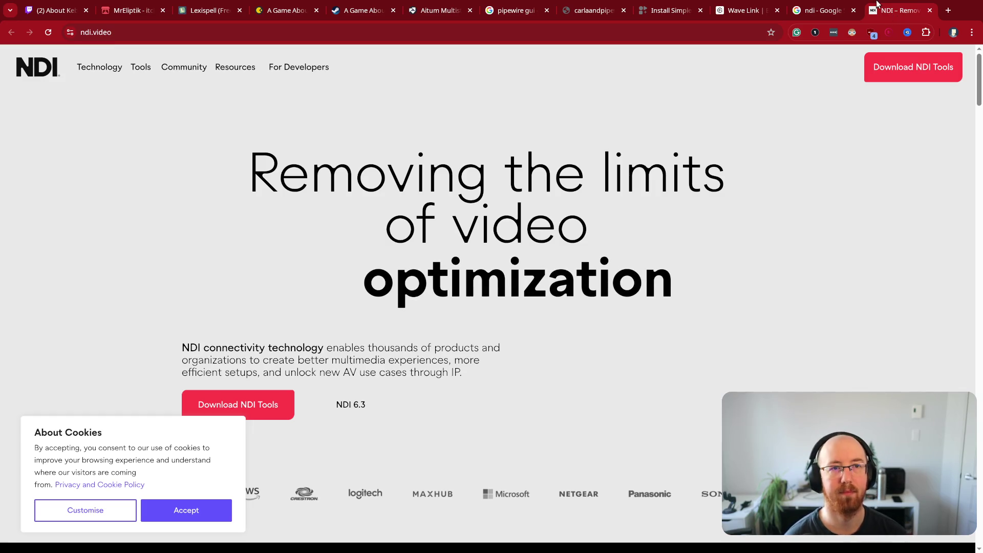
- Read the NDI headline and connectivity paragraph, accept cookies, then close the NDI site tab
left_click_drag(740, 270, 169, 169)
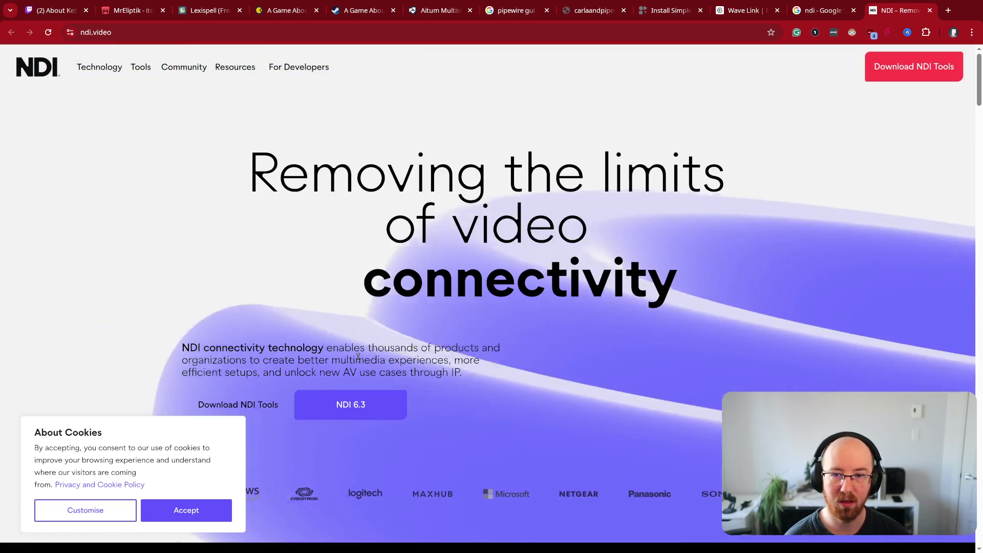
left_click_drag(483, 374, 182, 354)
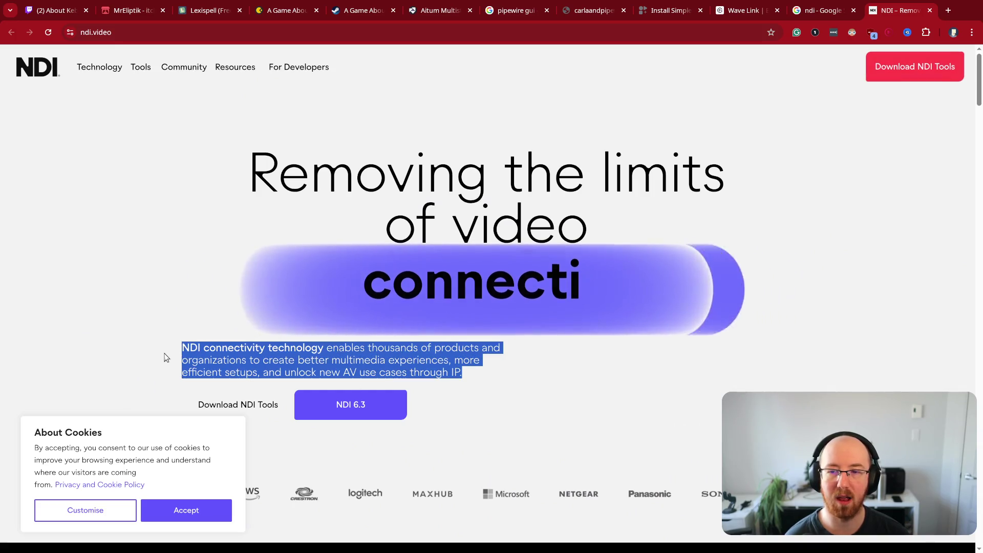
left_click(205, 352)
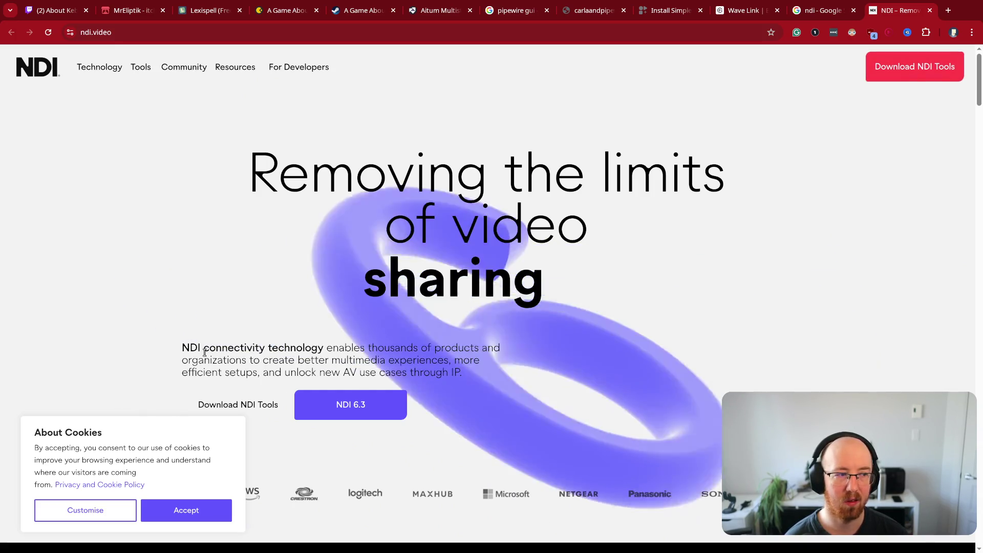
scroll(205, 353, "down", 8)
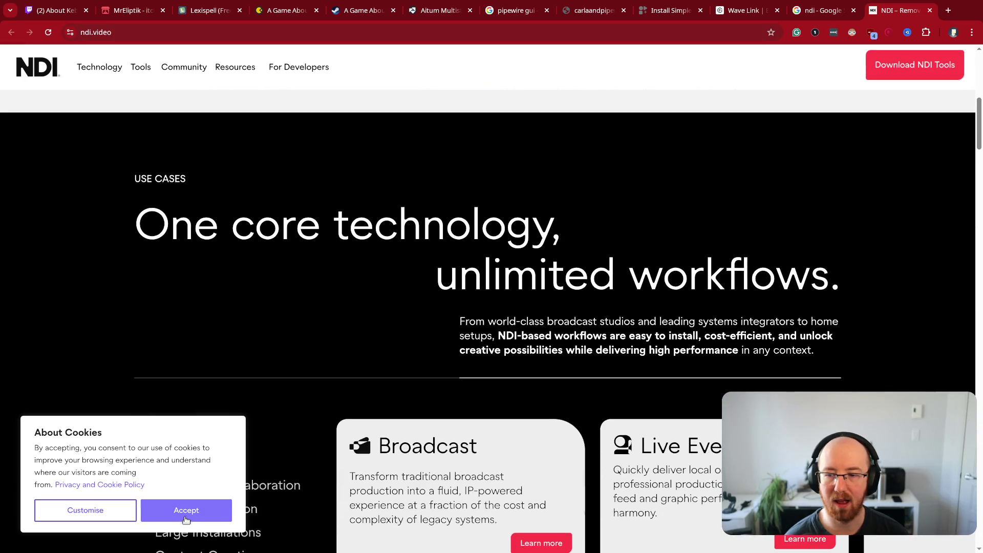
left_click(185, 511)
scroll(295, 465, "down", 5)
scroll(297, 462, "up", 13)
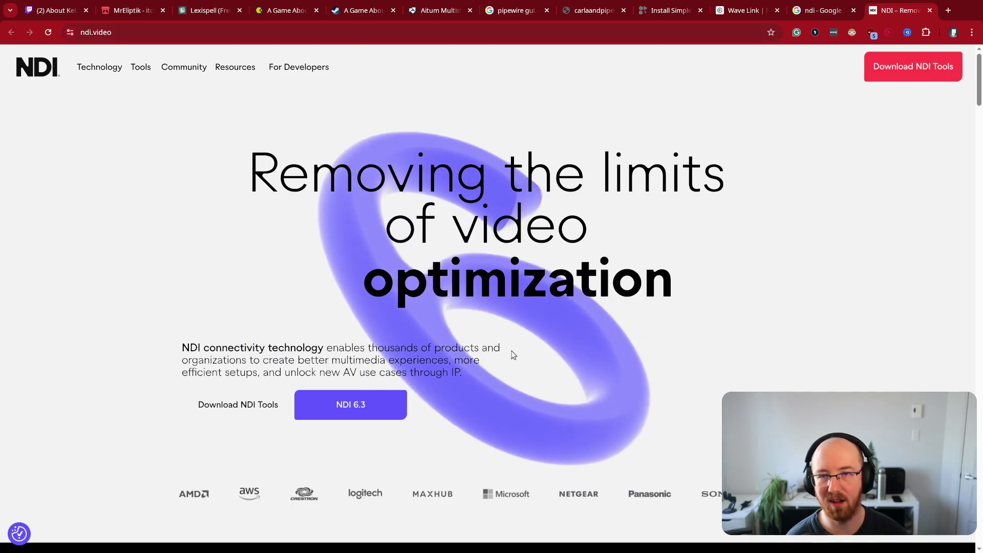
key("ctrl+w")
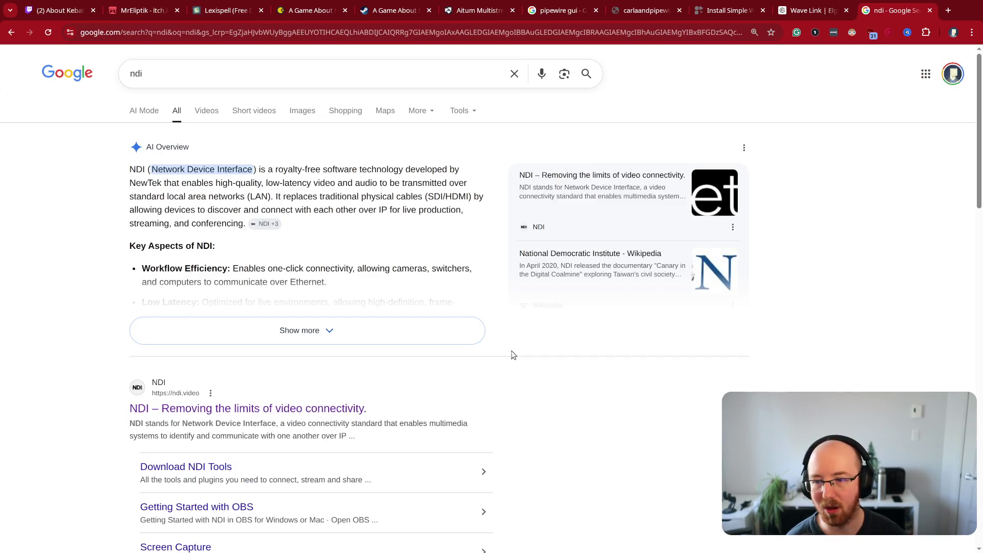
- Expand the full NDI AI Overview, then close the NDI search results tab
left_click(539, 344)
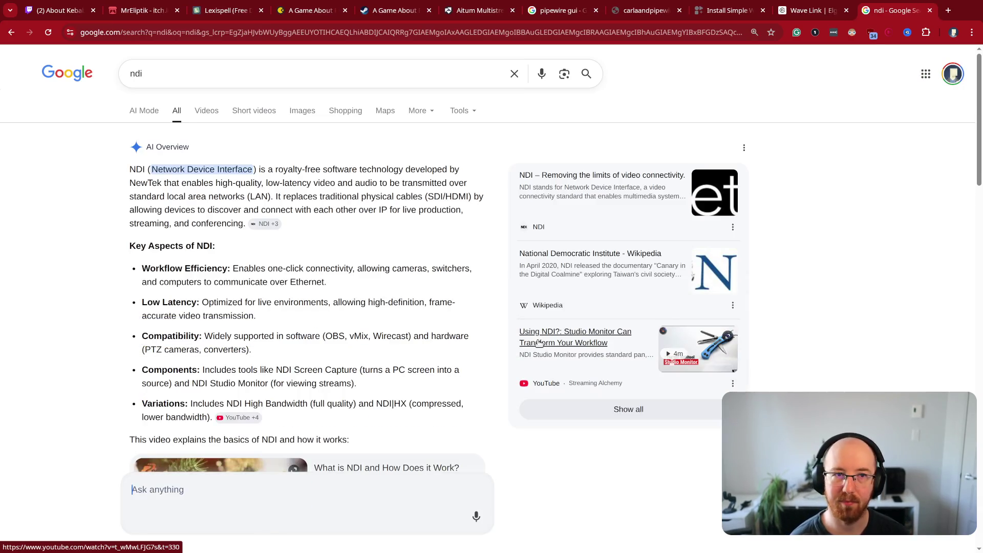
scroll(553, 361, "down", 3)
key("ctrl+w")
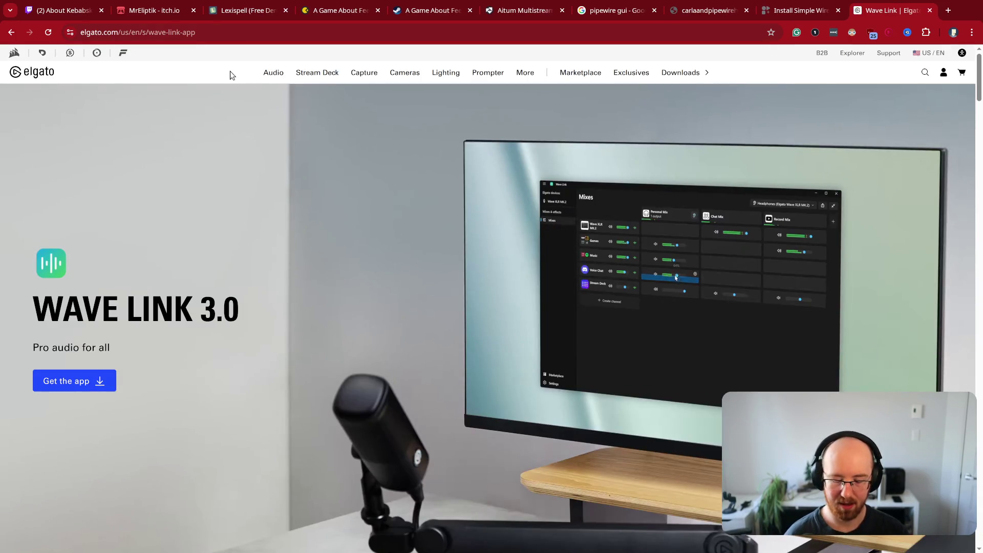
- Search 'obs release' and open the obsproject/obs-studio Releases page on GitHub
key("ctrl+l")
type("obs rl")
key("BackSpace")
type("elease")
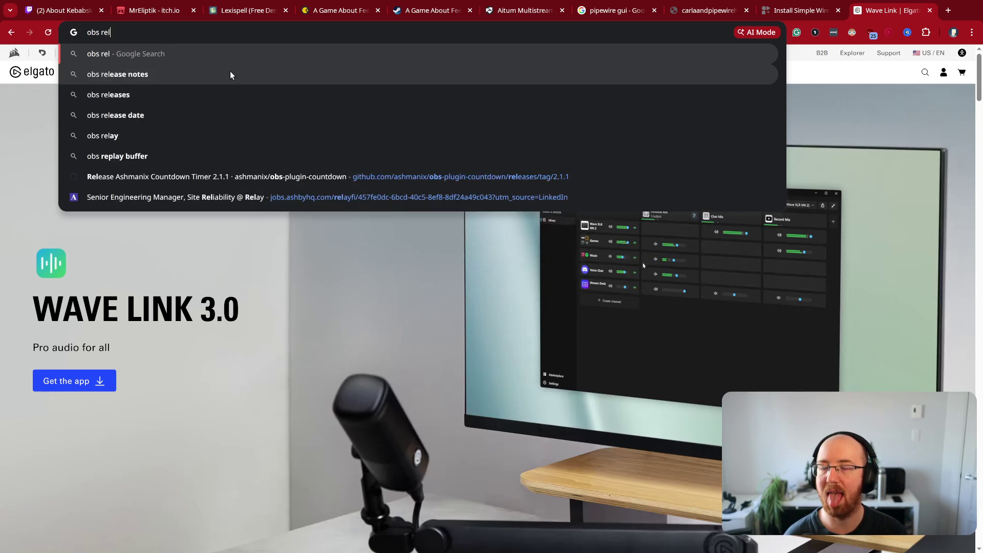
key("Return")
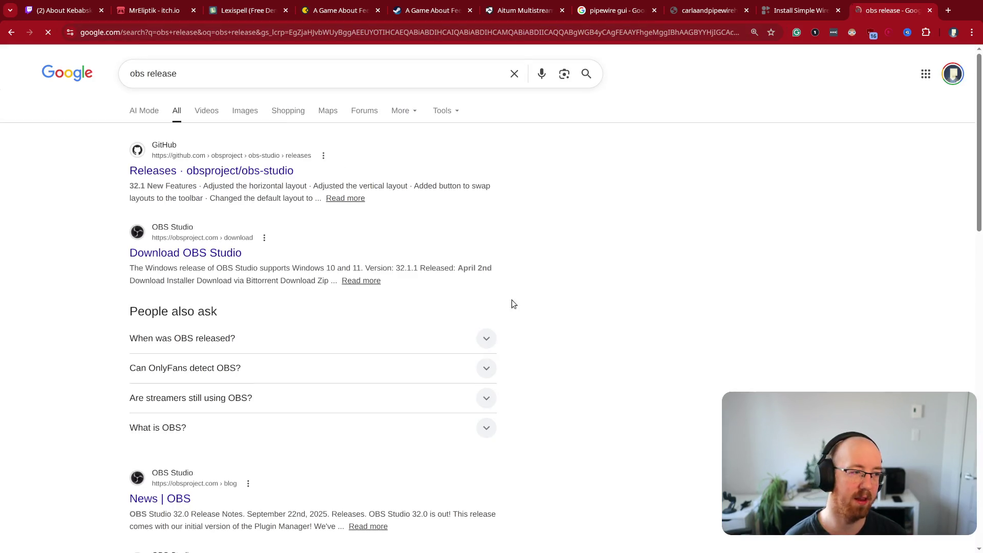
left_click(259, 171)
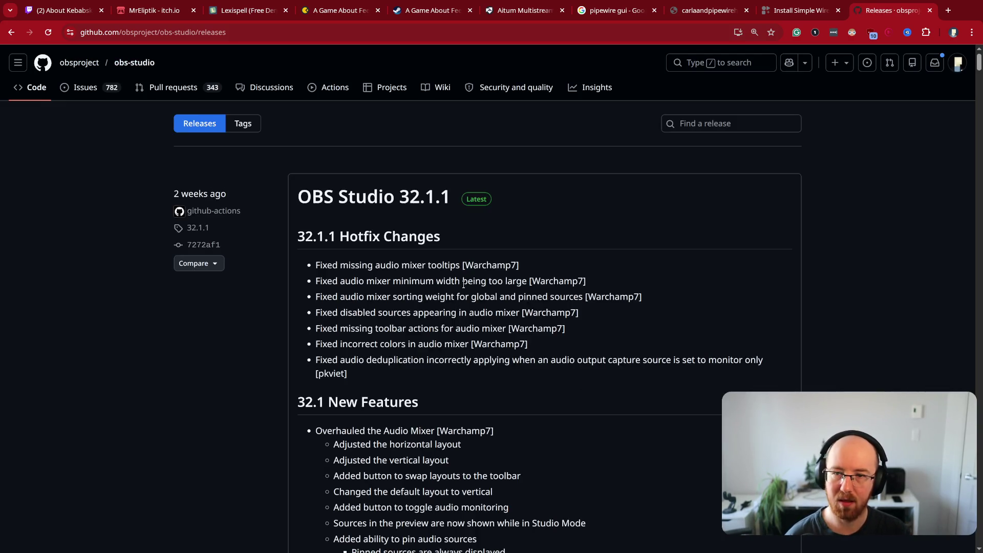
- Find NDI mentions within the OBS release notes
key("ctrl+f")
type("ndi")
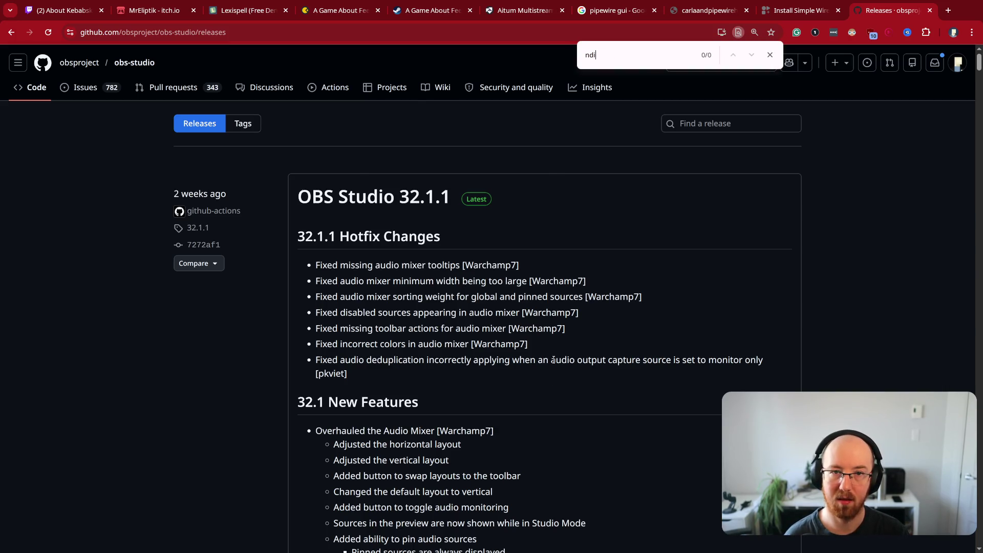
key("Return")
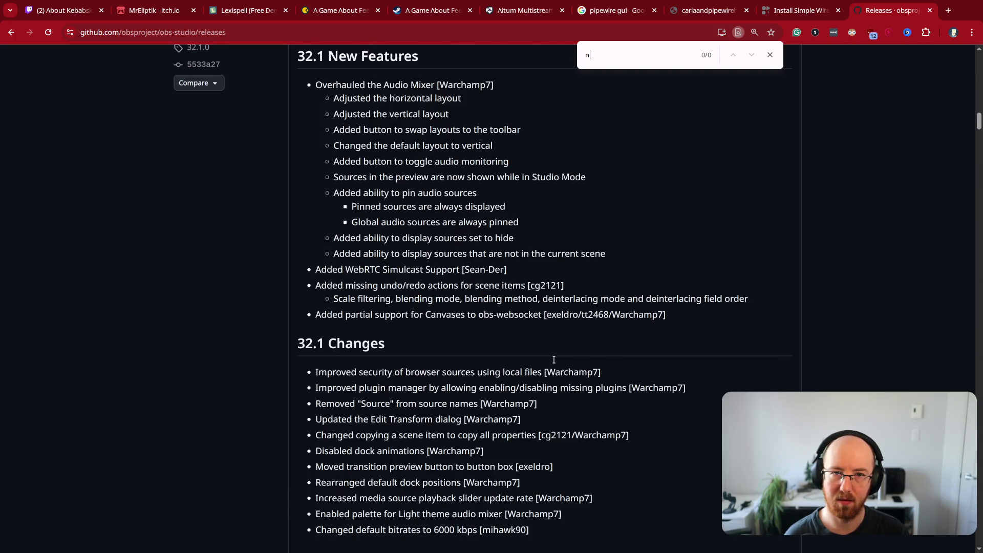
- Search 'ndi obs' in a new tab and open the DistroAV plugin page on obsproject
key("BackSpace")
key("BackSpace")
key("ctrl+t")
type("ndi obs")
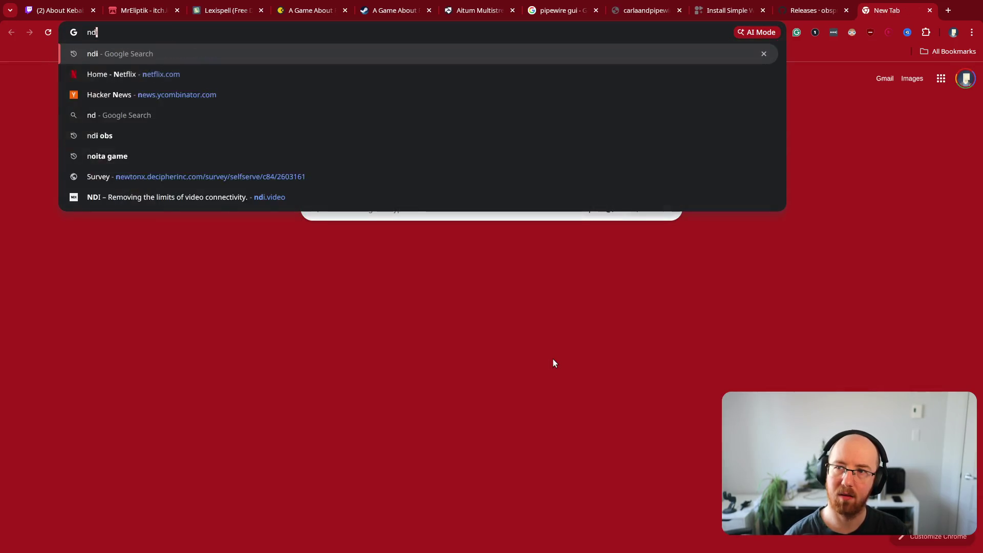
key("Return")
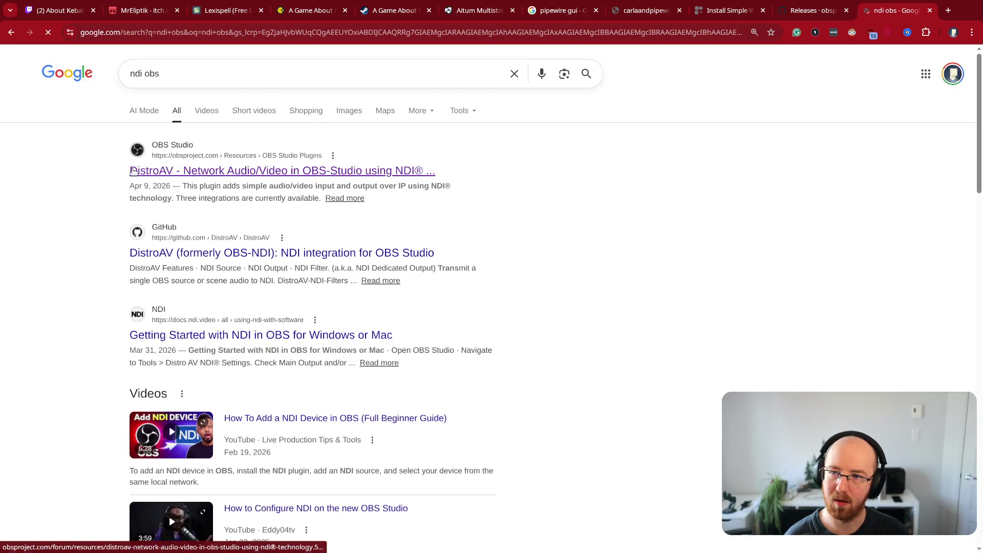
left_click_drag(437, 171, 102, 181)
left_click(145, 173)
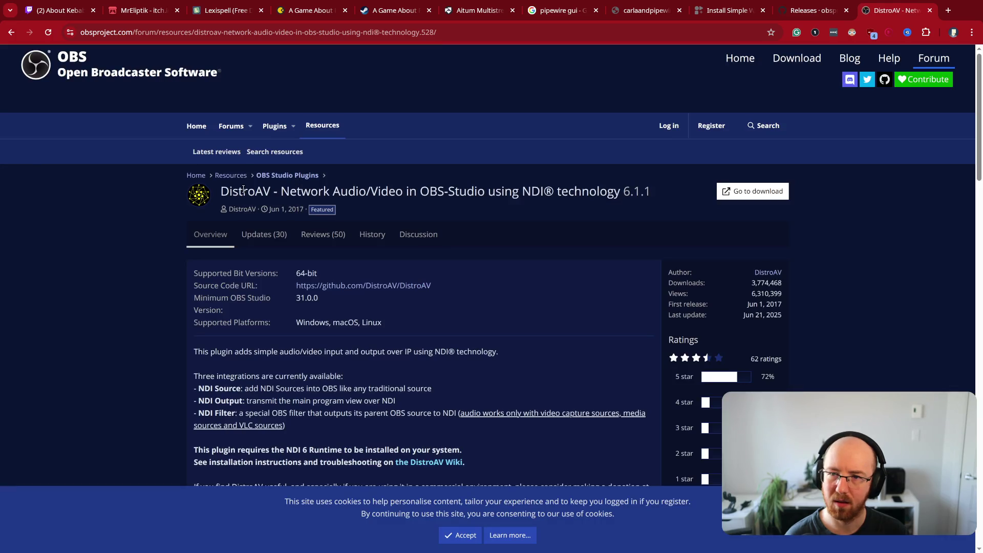
double_click(243, 190)
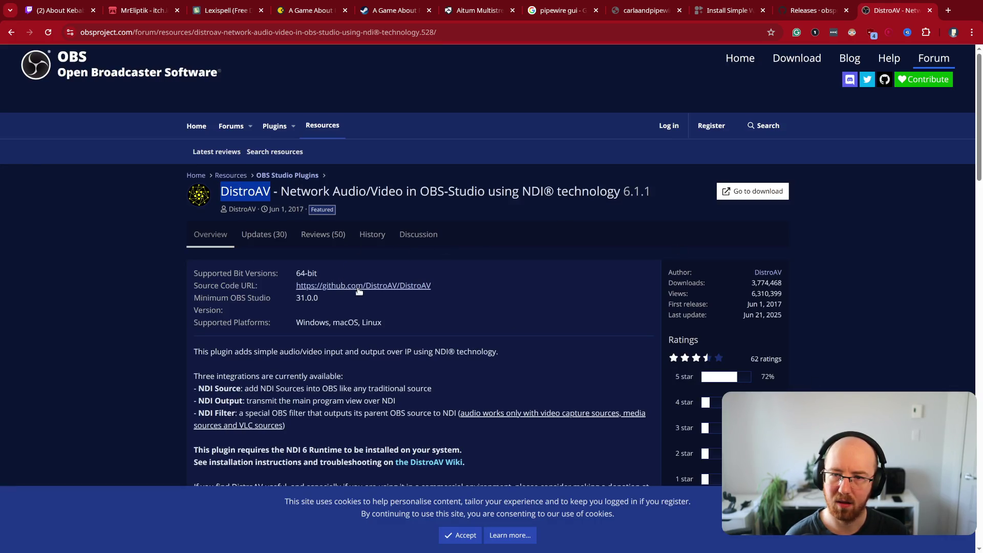
- Open the DistroAV GitHub repository and read its NDI Source and NDI Output features
left_click(359, 287)
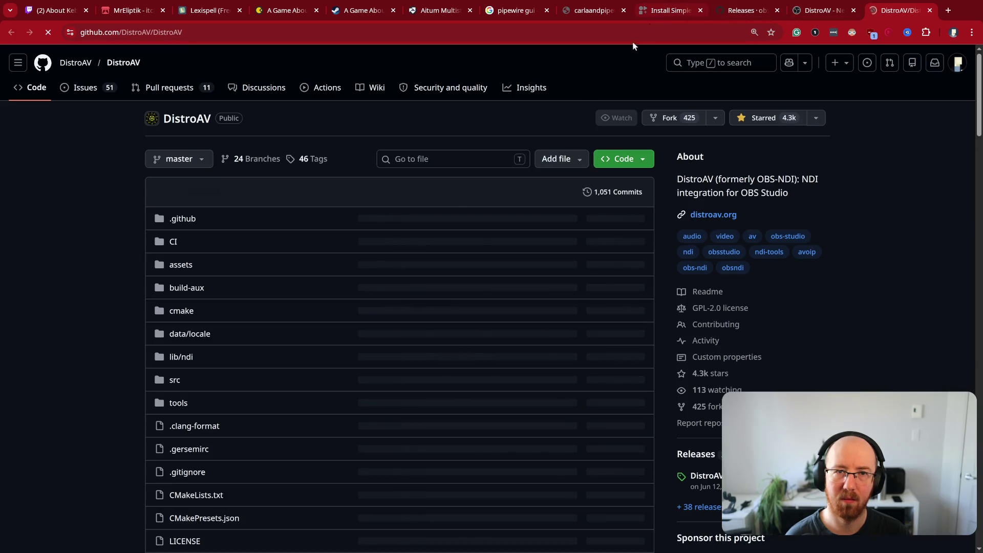
scroll(175, 478, "down", 10)
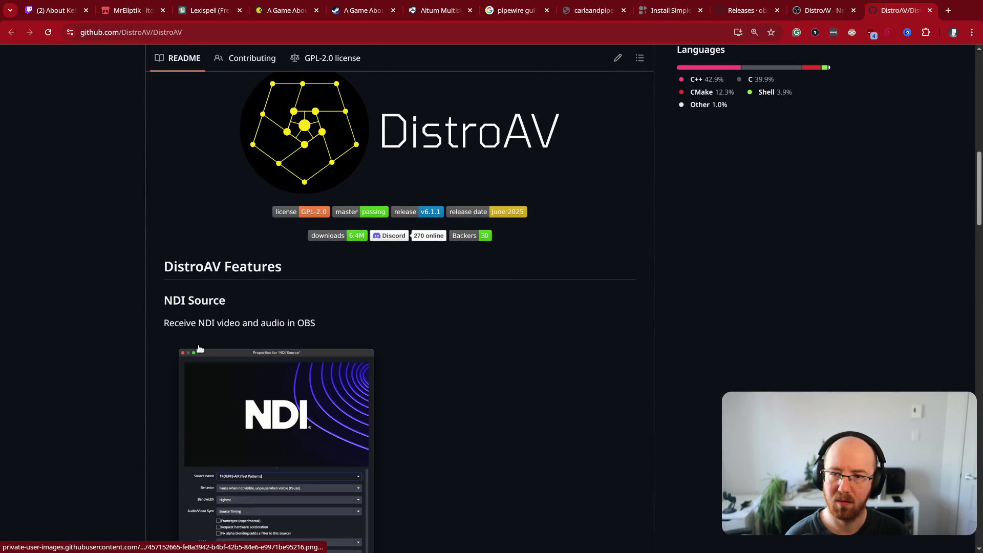
scroll(167, 393, "down", 2)
scroll(167, 394, "down", 2)
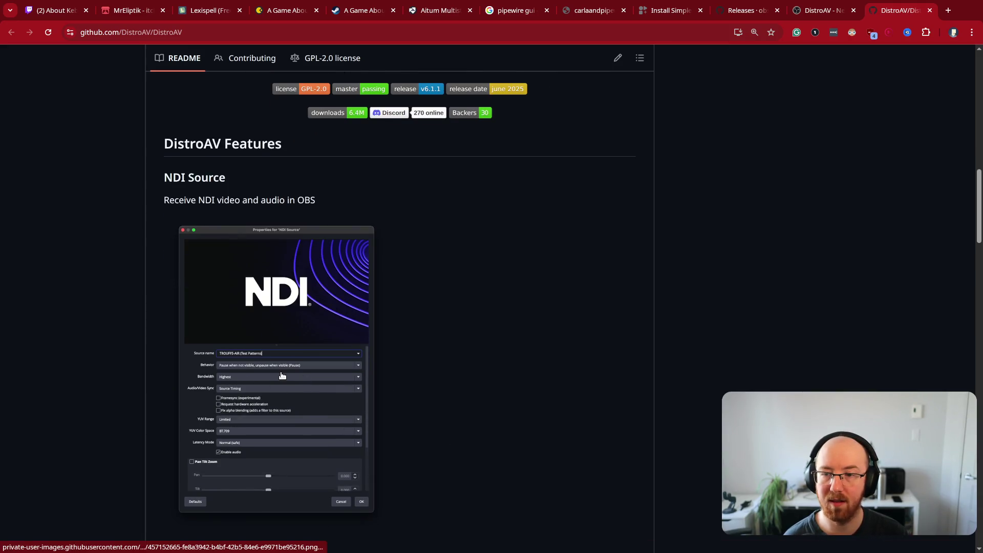
scroll(300, 350, "down", 2)
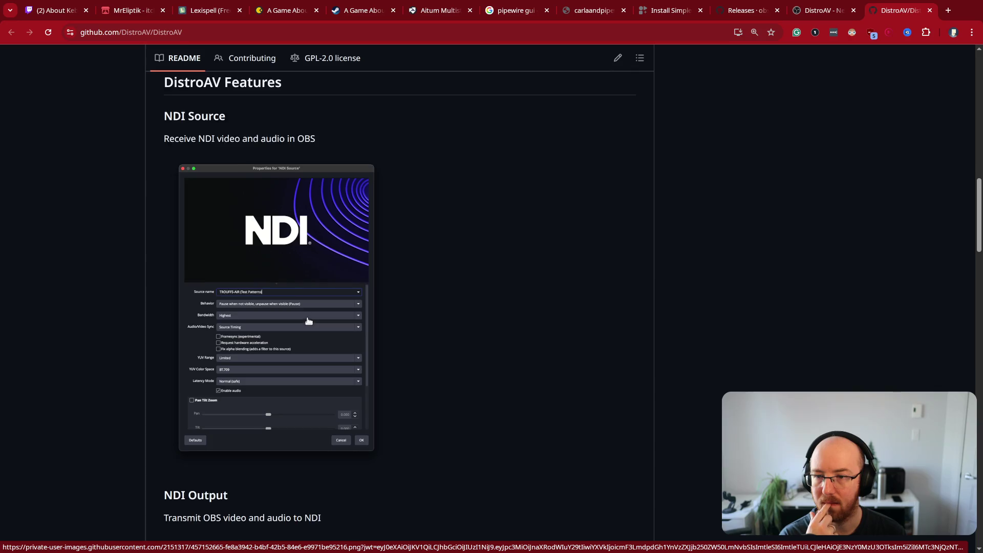
scroll(308, 321, "down", 2)
scroll(441, 434, "down", 2)
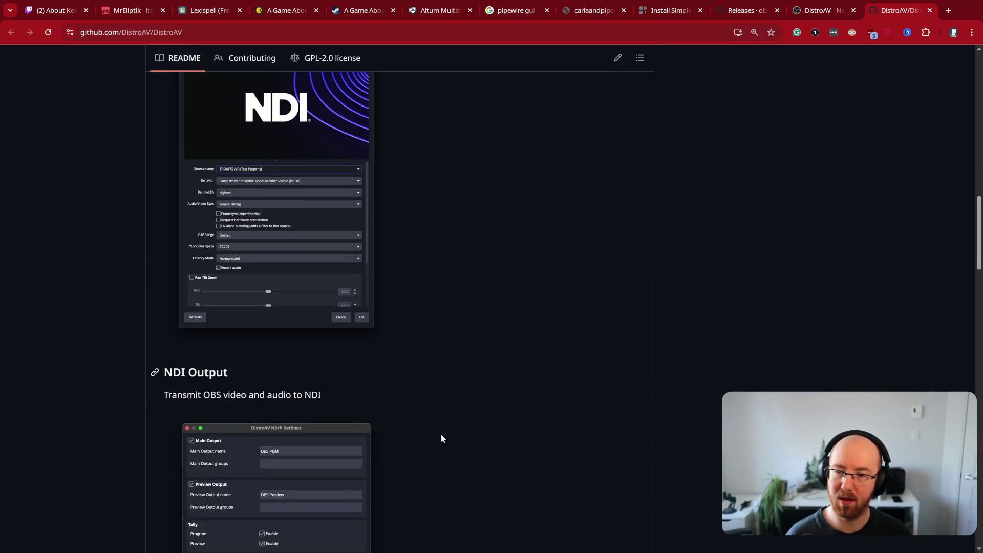
scroll(442, 433, "down", 4)
scroll(443, 434, "down", 2)
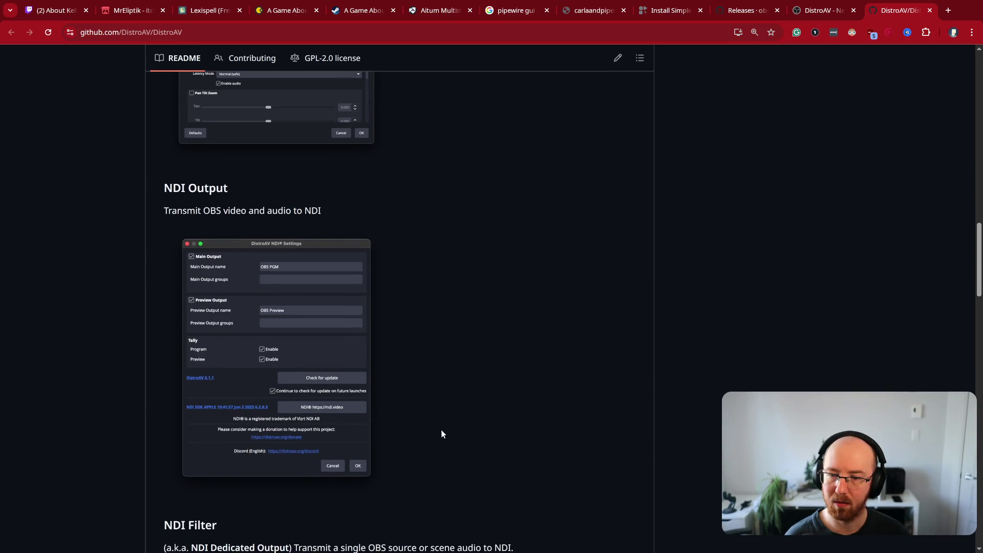
scroll(535, 412, "up", 6)
key("ctrl+t")
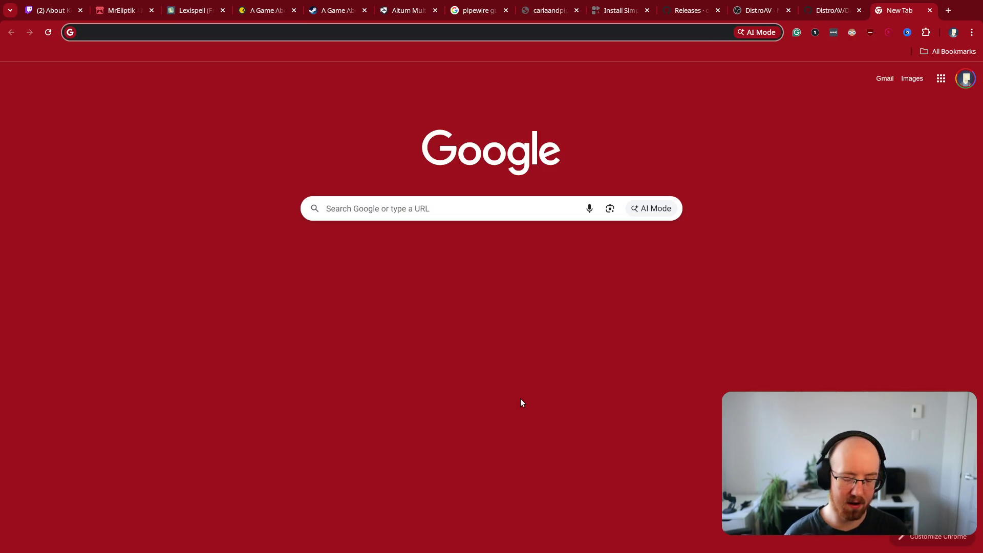
- Search 'ndi camera' and open the OBSBOT Tiny Amazon listing in a new tab
type("ndi camer")
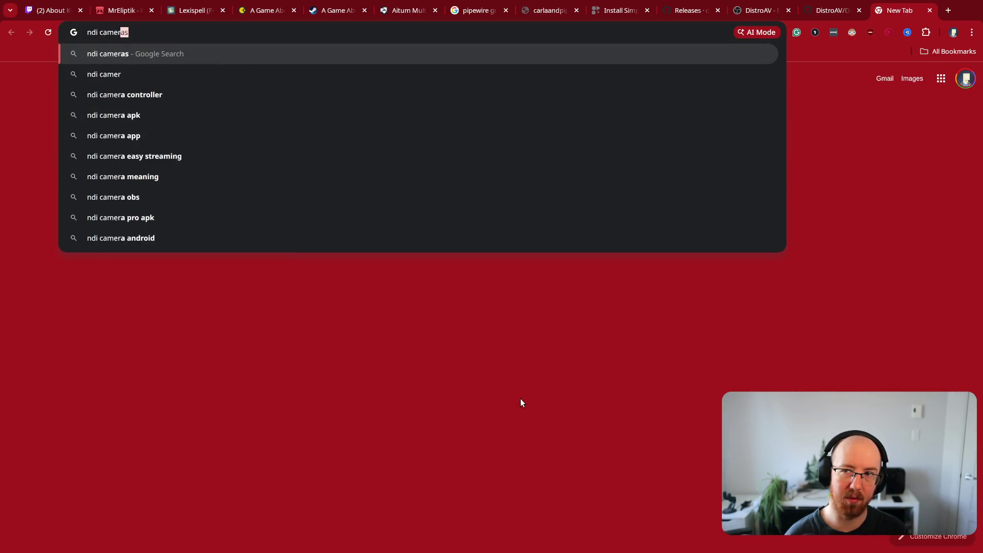
type("a")
key("Return")
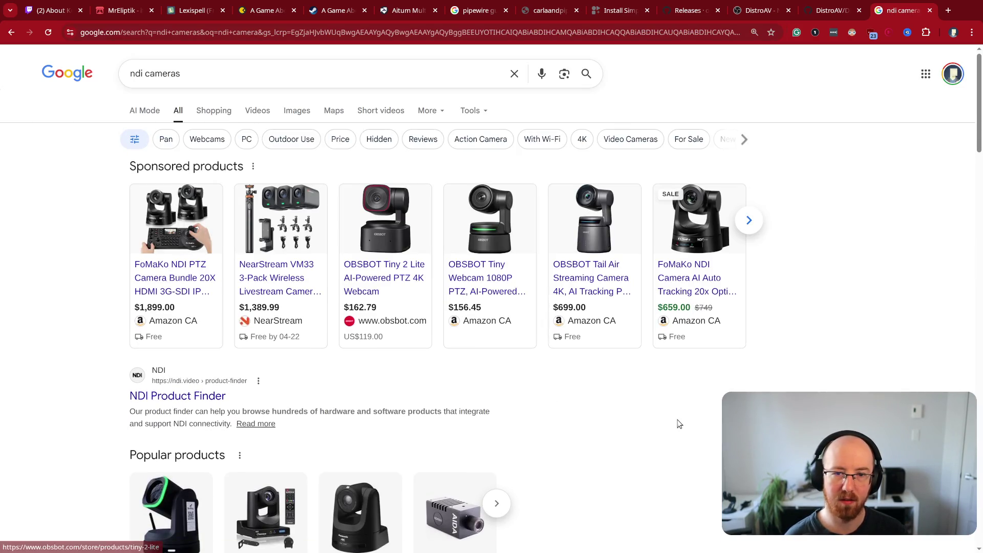
middle_click(478, 280)
left_click(897, 15)
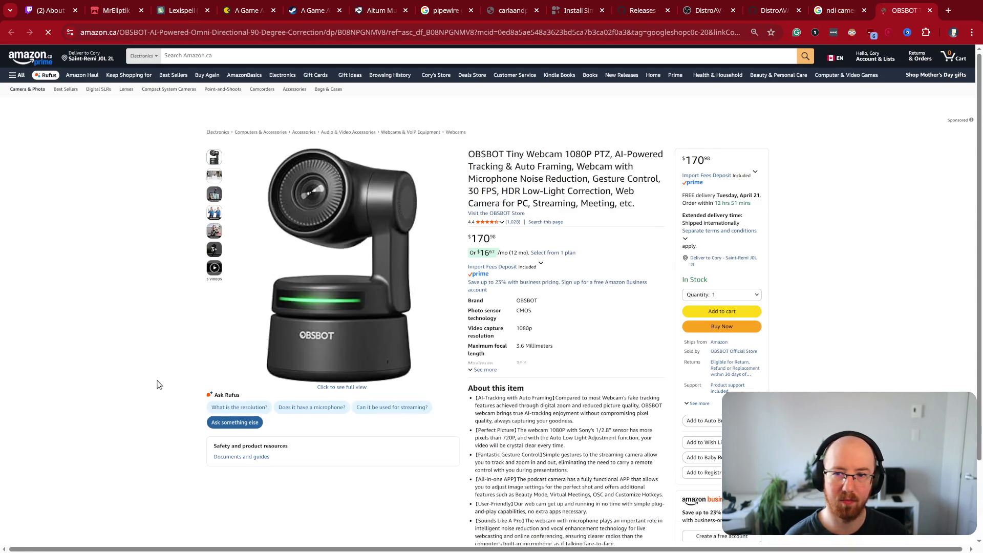
- Find 'ndi' on the page to confirm only the Tail Air camera has NDI Support
key("ctrl+f")
type("ndi")
key("Return")
key("Return")
key("Return")
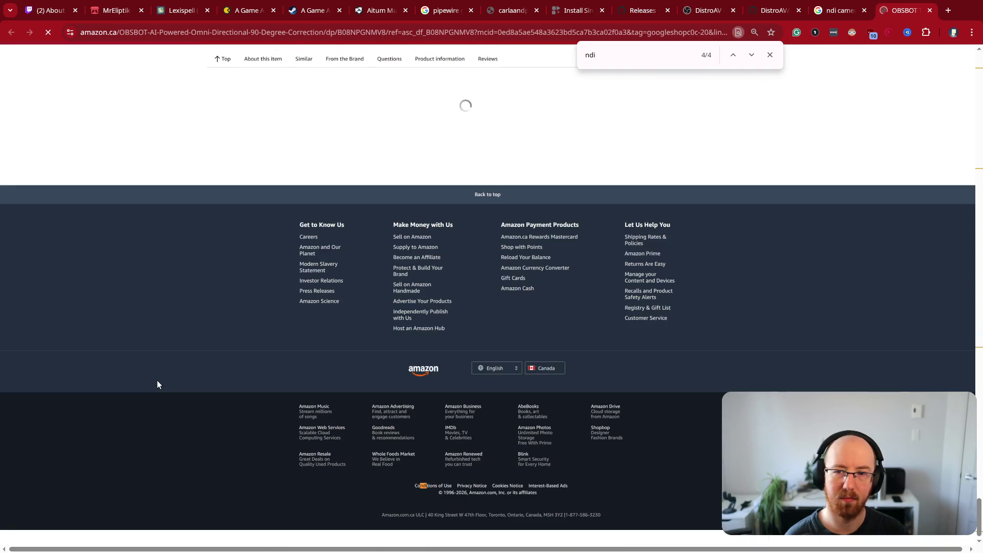
key("shift+Return")
key("shift+Return")
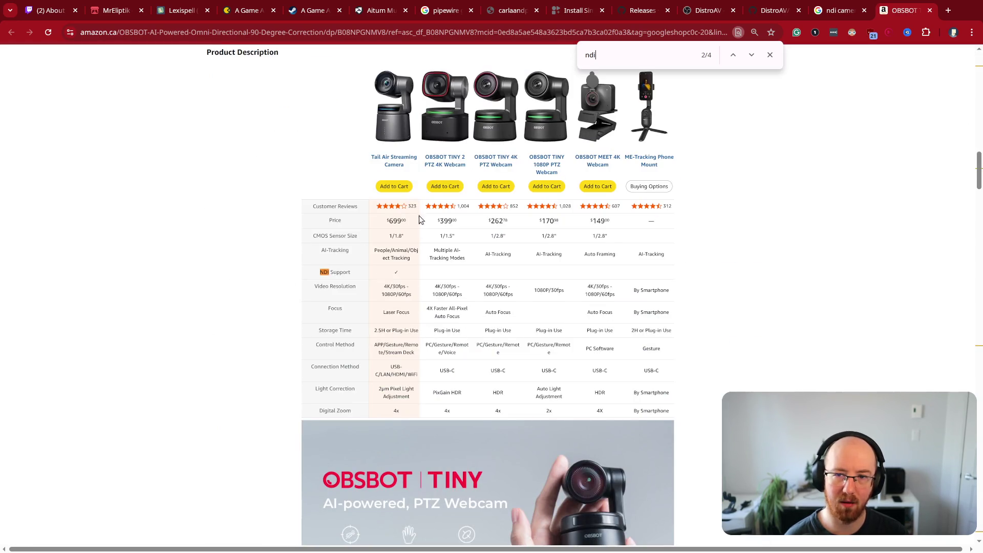
left_click_drag(319, 276, 424, 280)
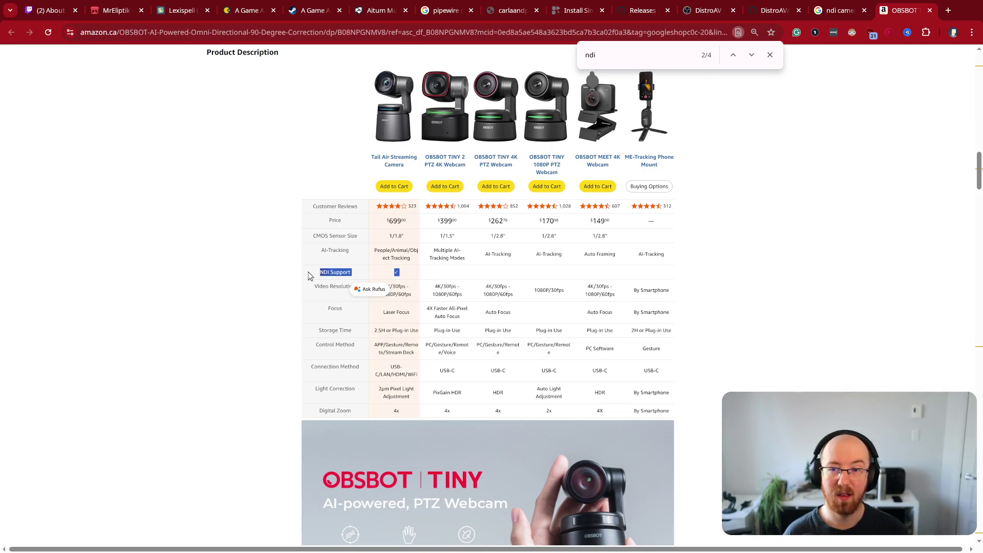
left_click(324, 271)
left_click_drag(324, 270, 408, 273)
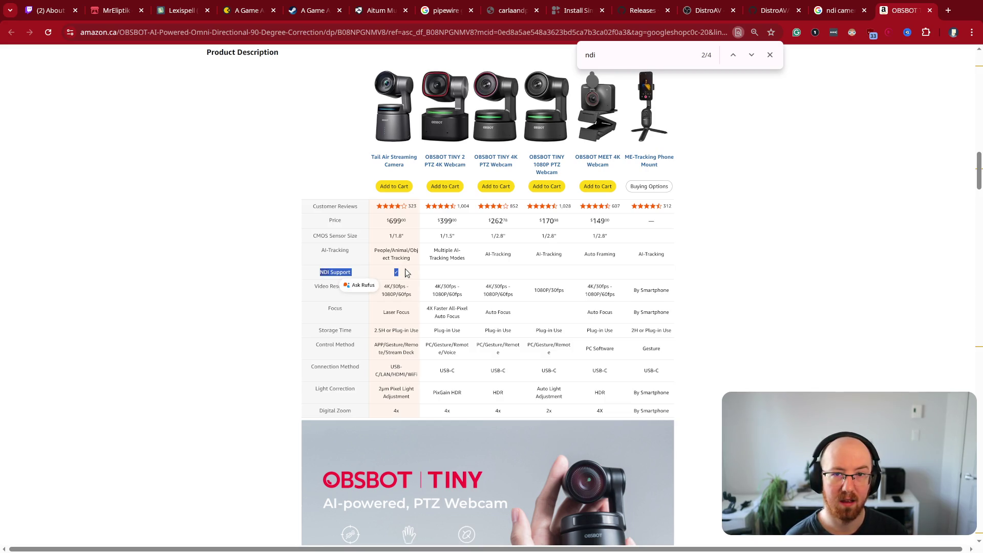
left_click(334, 272)
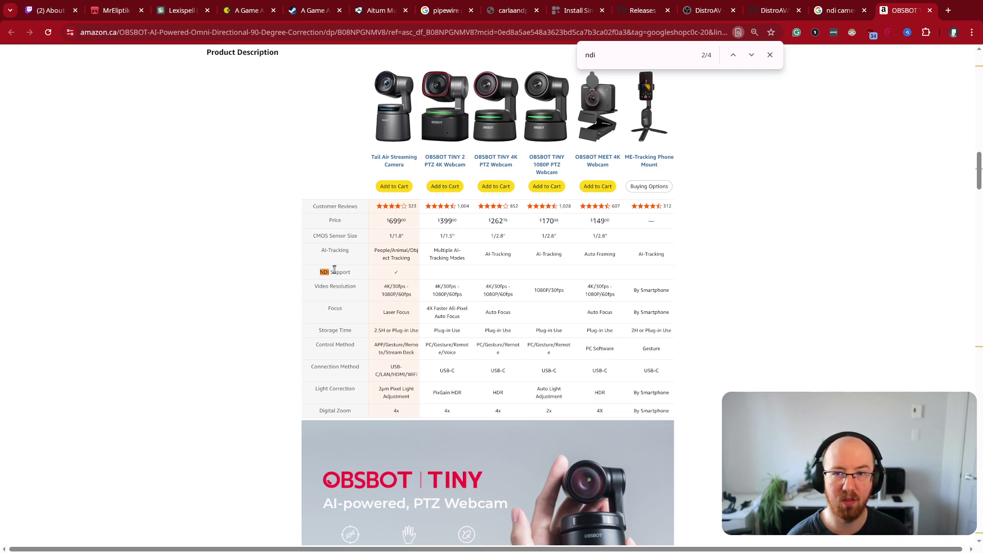
left_click_drag(321, 272, 404, 273)
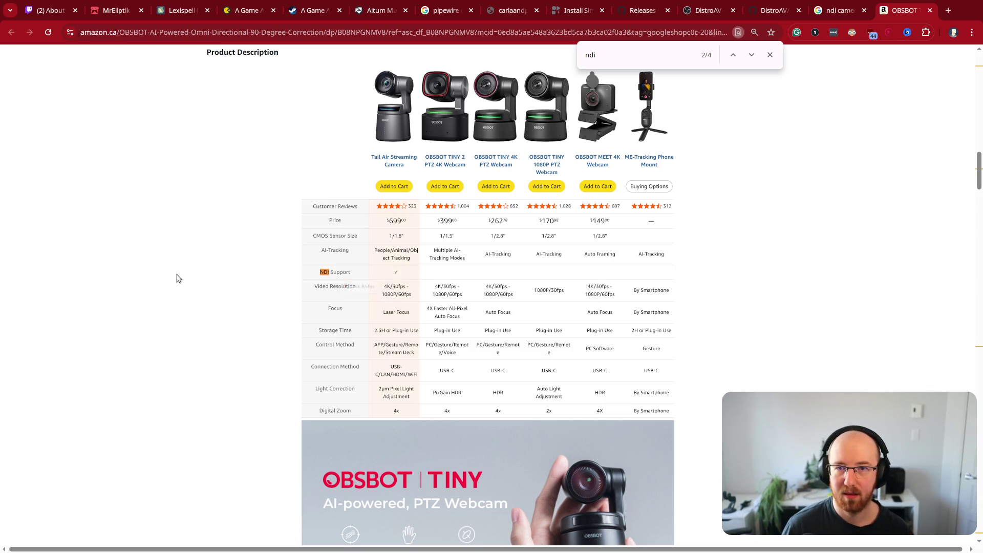
key("ctrl+t")
- Search Google for 'raspberry pi', fixing typos in the query
type("raspberry p[")
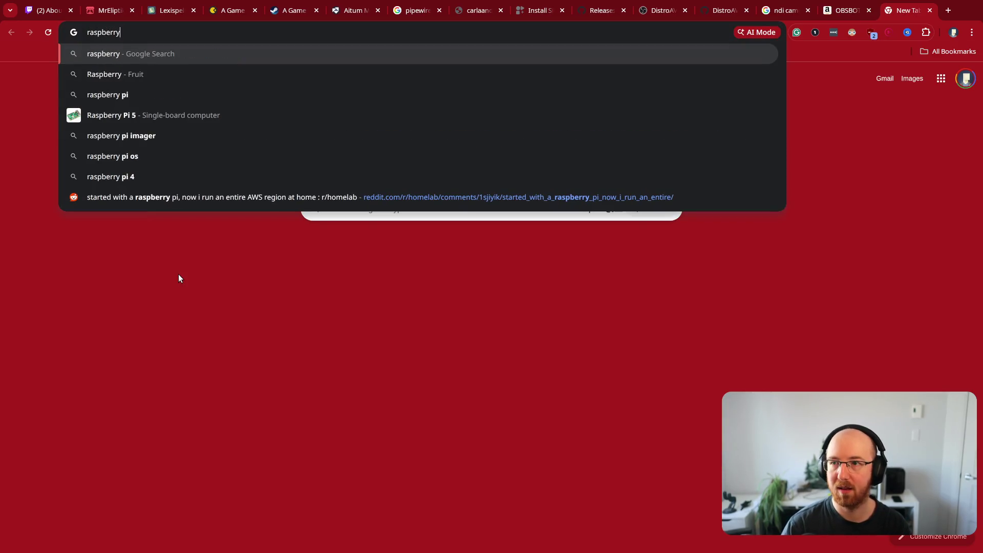
key("BackSpace")
type("o")
key("Return")
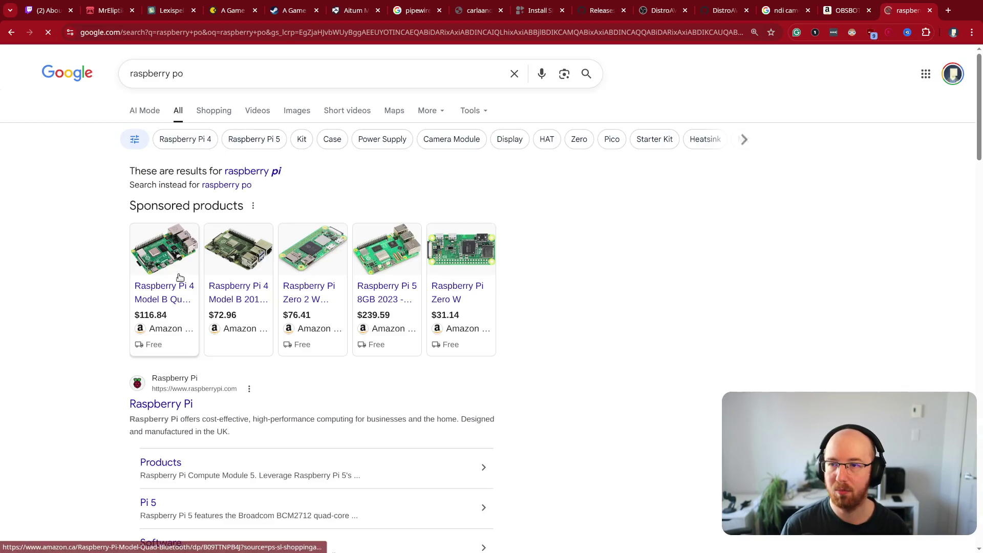
left_click(269, 75)
key("BackSpace")
type("i")
key("Return")
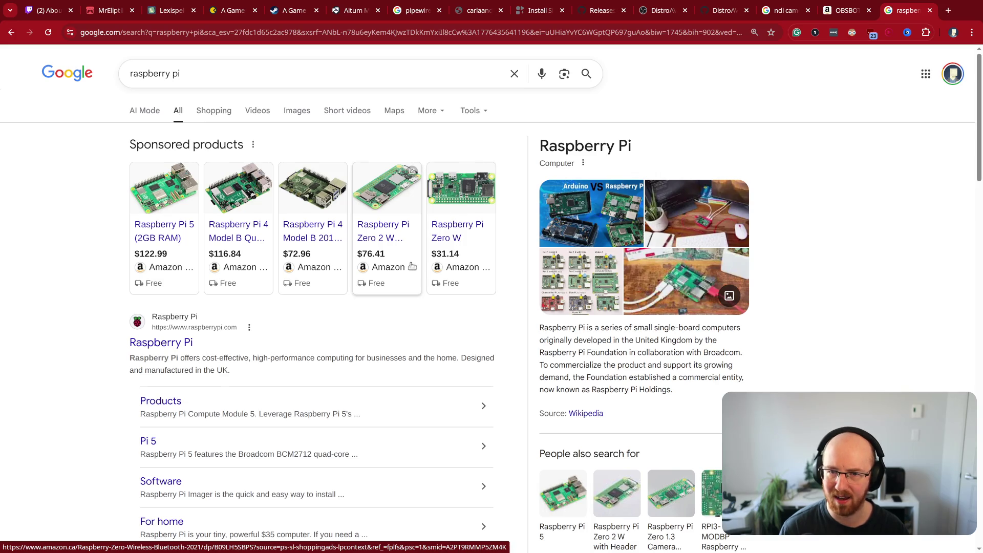
- Open the Raspberry Pi 4 Model B Amazon listing in its own tab and search the page
middle_click(231, 236)
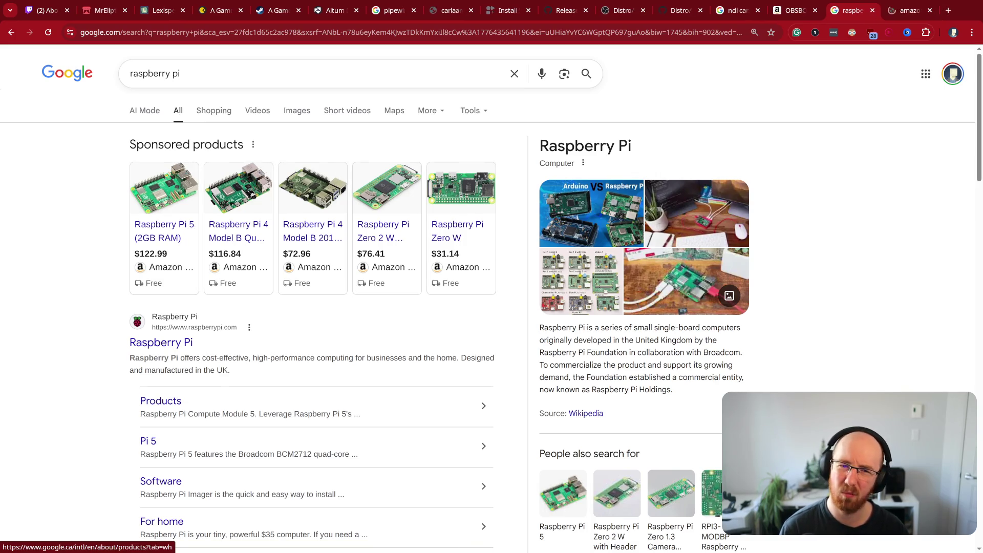
left_click(908, 10)
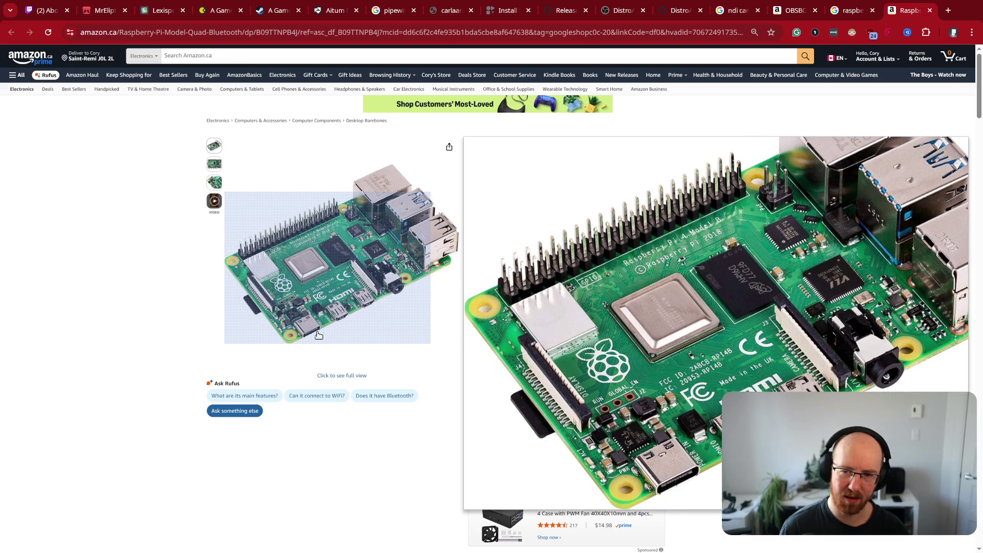
key("ctrl+f")
- Search the Raspberry Pi 4 page for 'usb c' and step through its 9 matches
type("usb ")
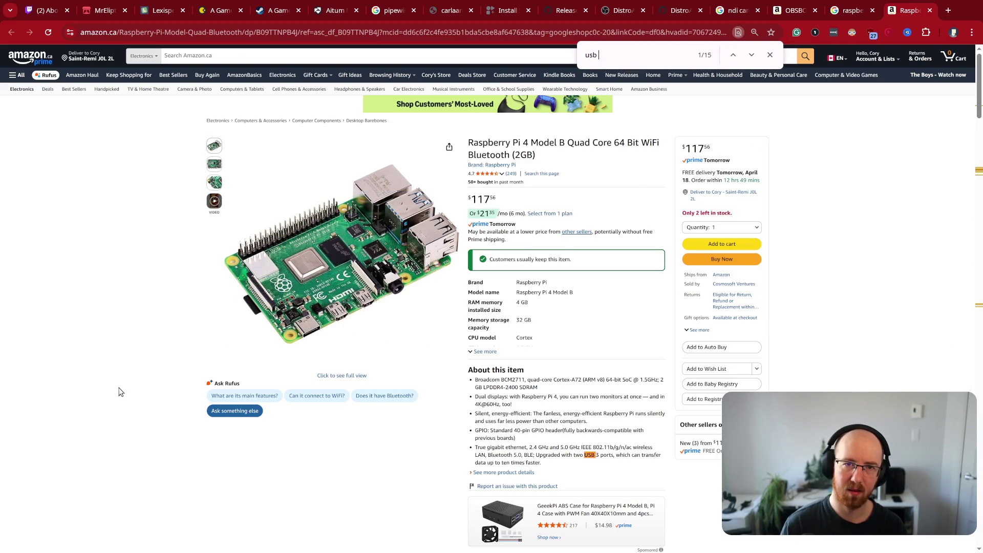
type("c")
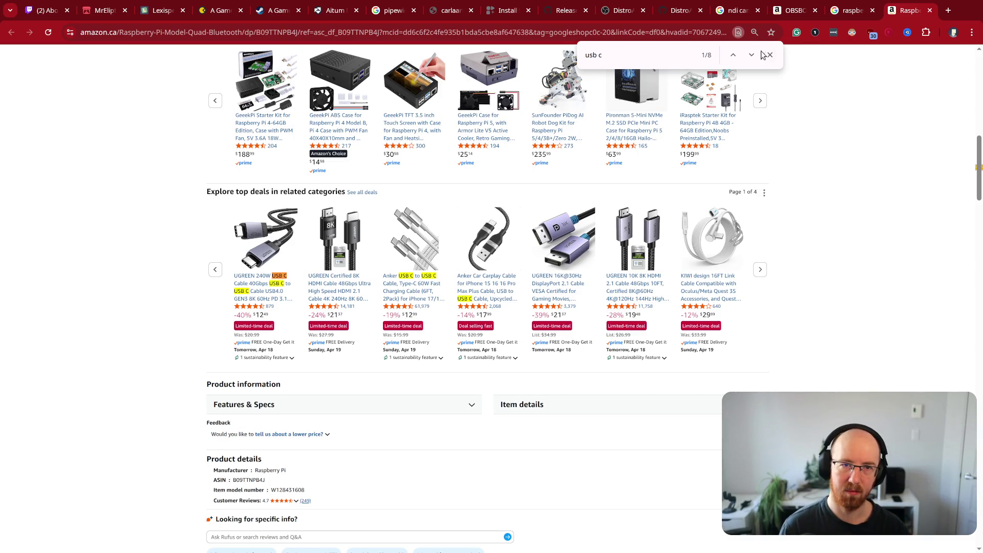
left_click(751, 55)
left_click(751, 56)
left_click(751, 56)
left_click(751, 55)
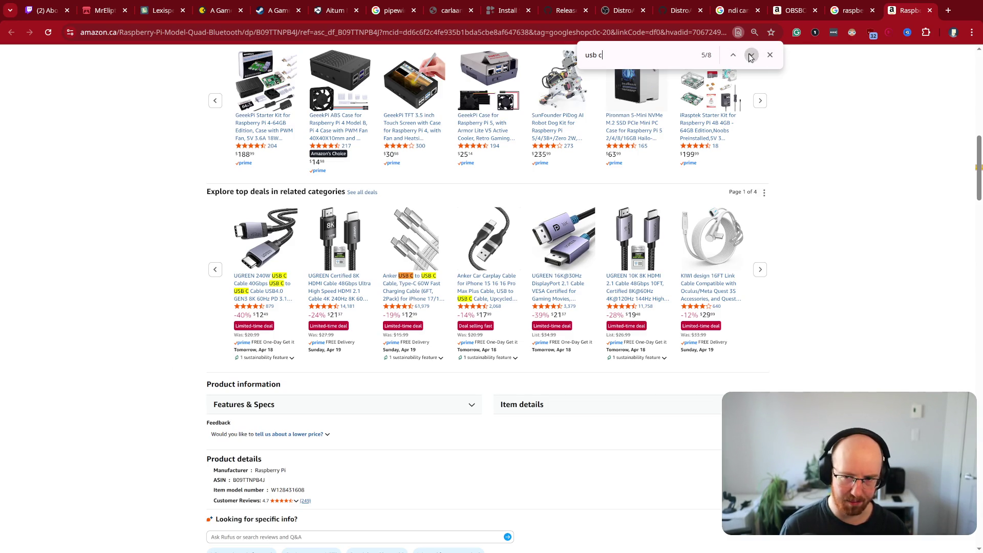
left_click(752, 56)
left_click(752, 55)
left_click(751, 55)
left_click(751, 56)
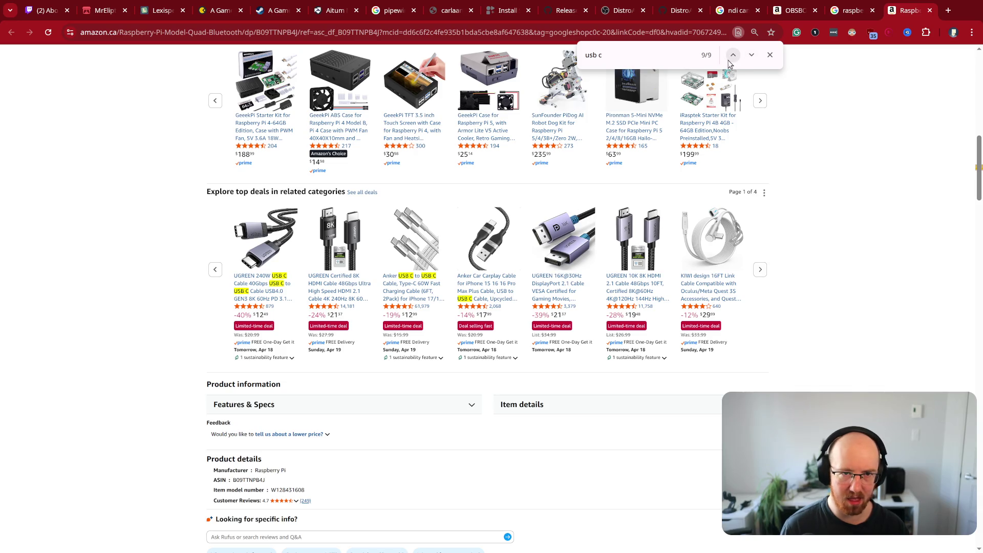
- Go back to the first 'usb c' match and select the product title's first word
left_click(732, 56)
left_click(732, 55)
left_click(732, 55)
left_click(732, 55)
left_click(732, 55)
left_click(732, 55)
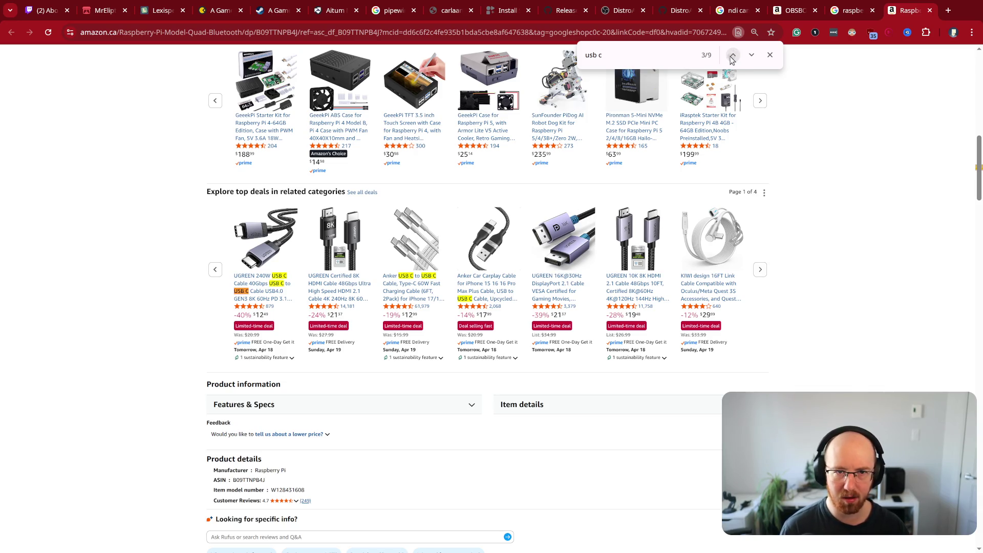
left_click(732, 55)
left_click(733, 55)
scroll(273, 233, "up", 15)
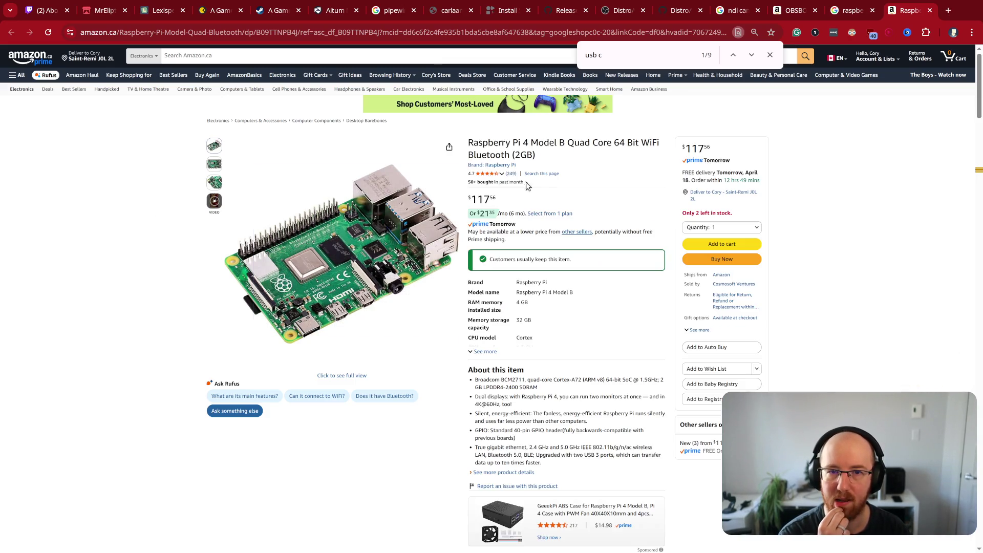
double_click(489, 143)
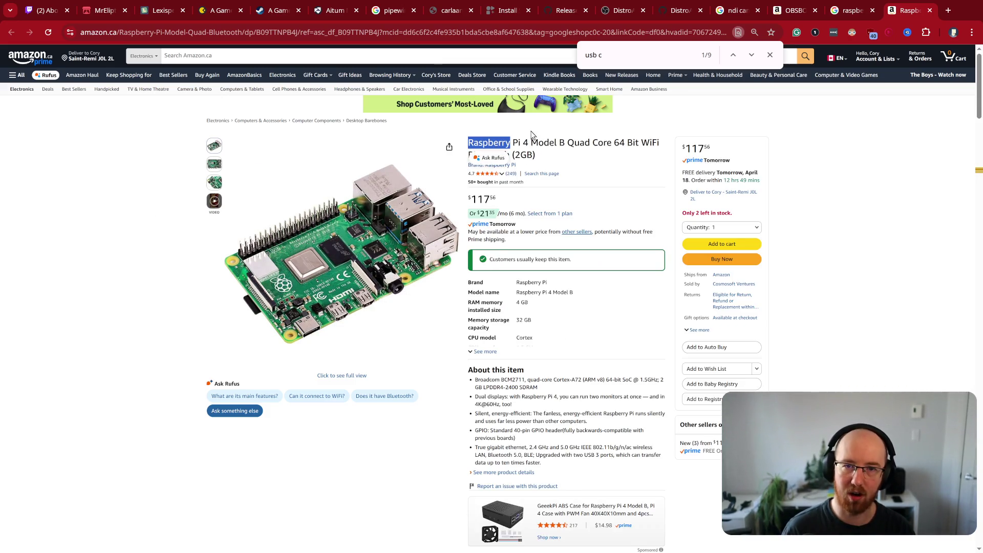
- Copy 'Raspberry Pi 4 Model' from the title and search it on Google
key("ctrl+shift+Right")
key("ctrl+shift+Right")
key("ctrl+shift+Right")
key("ctrl+shift+Left")
key("ctrl+c")
key("ctrl+t")
key("ctrl+v")
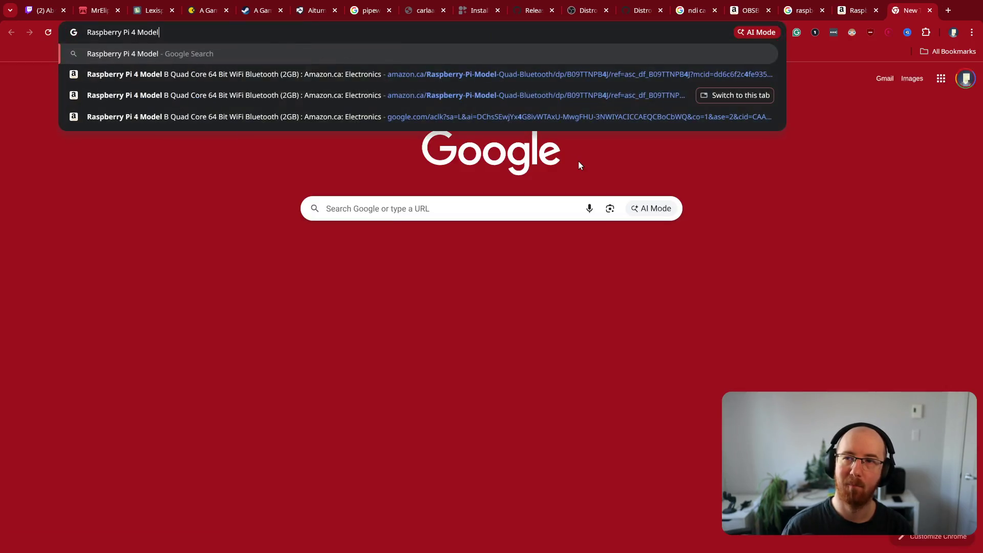
key("shift+Return")
key("super+f")
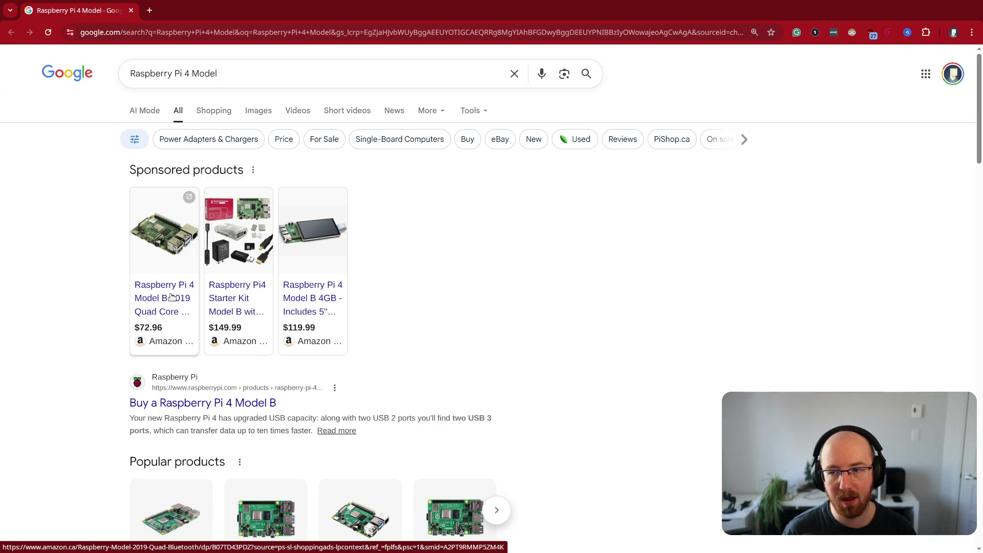
- Open the $72.96 Raspberry Pi 4 Model B 1GB sponsored listing in an incognito window
middle_click(171, 298)
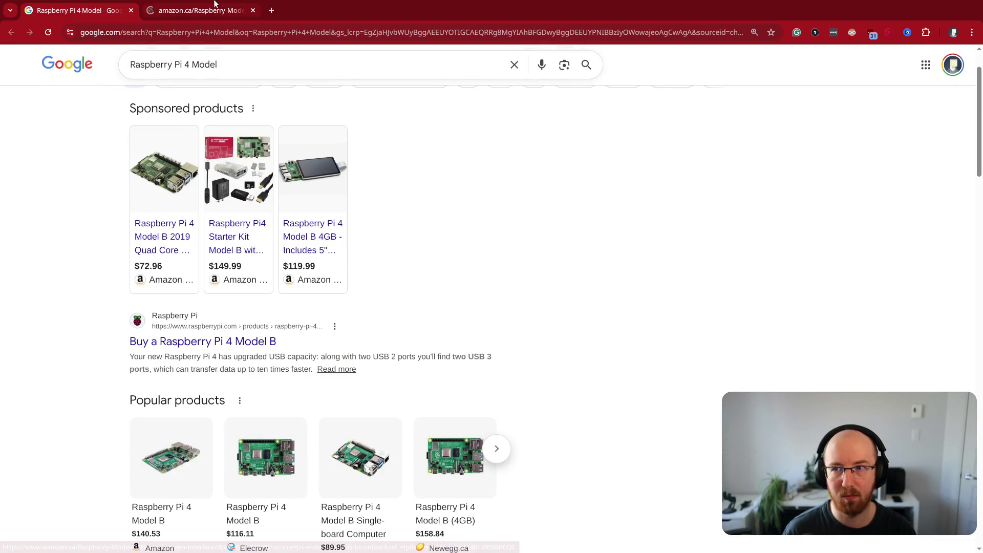
left_click(203, 14)
middle_click(203, 15)
right_click(144, 241)
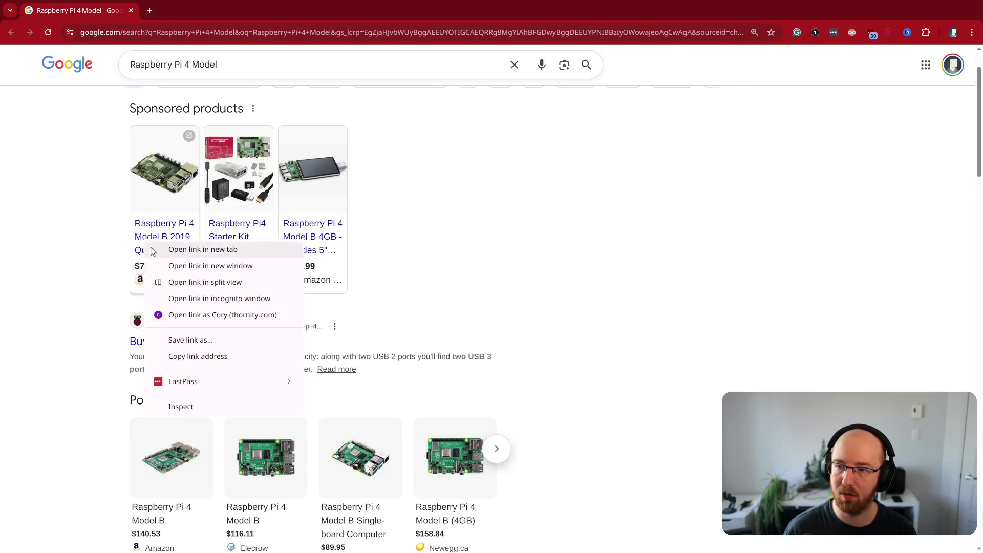
left_click(218, 299)
key("super+f")
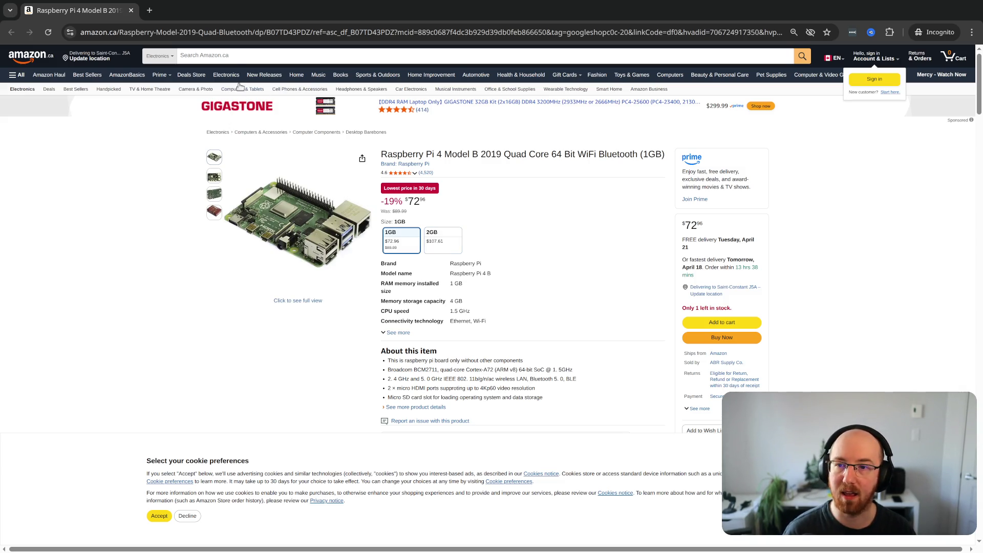
left_click(223, 56)
- Search Amazon for beelink and sort the results by Price: Low to high
type("beelink")
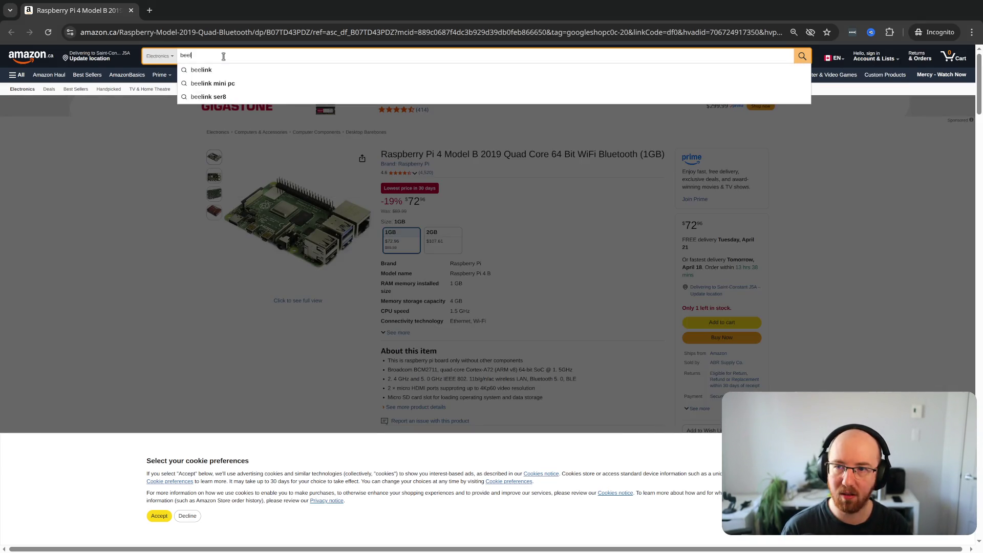
key("Return")
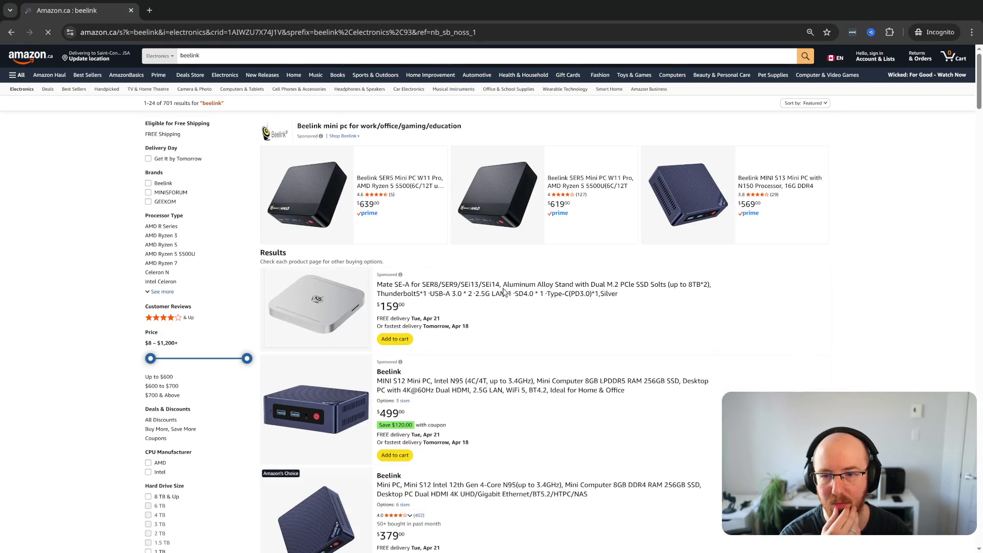
scroll(665, 318, "down", 2)
scroll(885, 144, "up", 1)
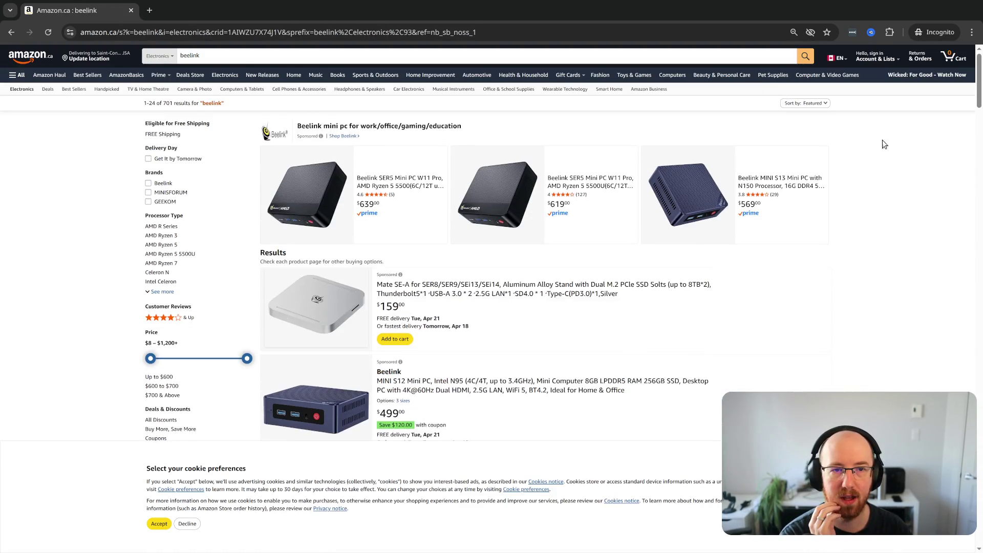
left_click(806, 104)
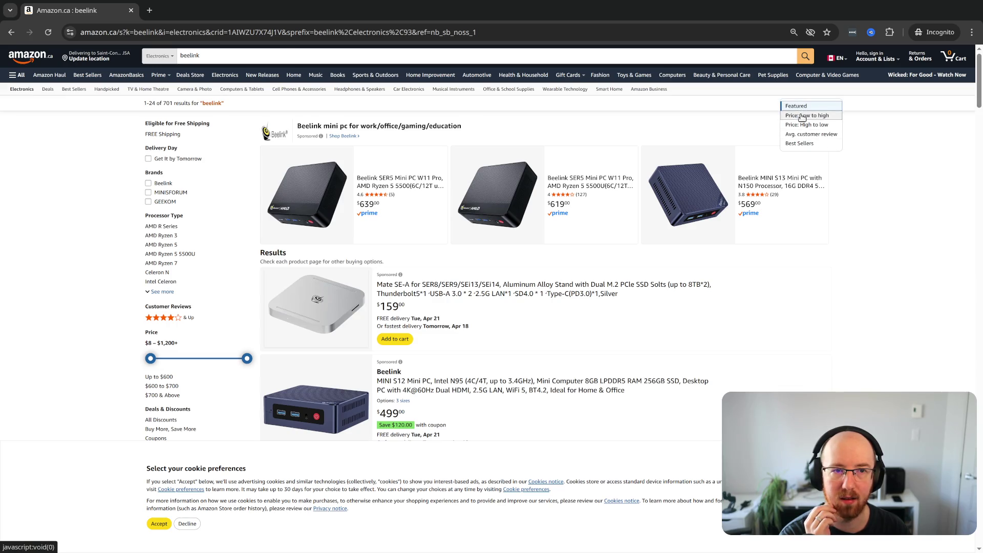
left_click(799, 117)
- Open the $379 Beelink Mini S12 listing, then start a new tab
scroll(866, 345, "down", 3)
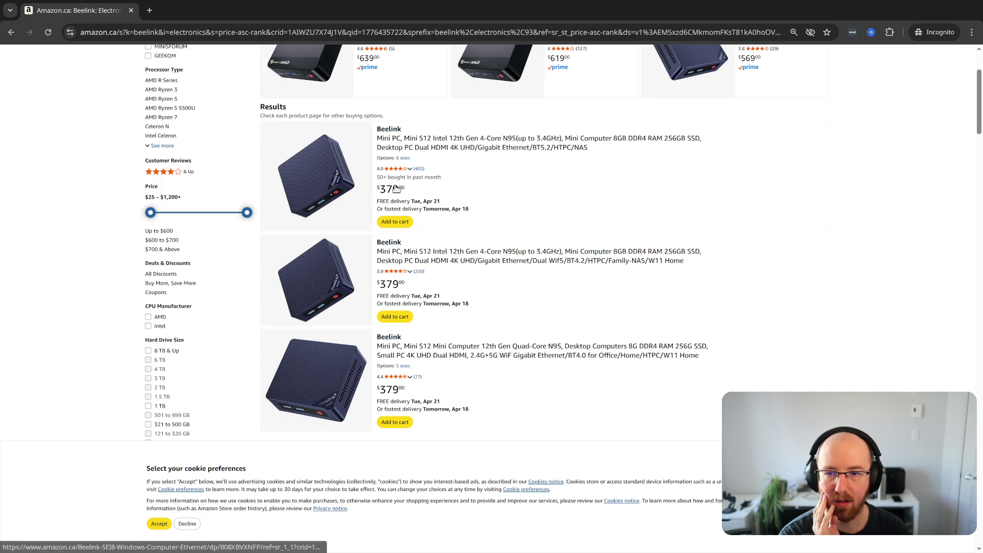
left_click_drag(377, 191, 400, 190)
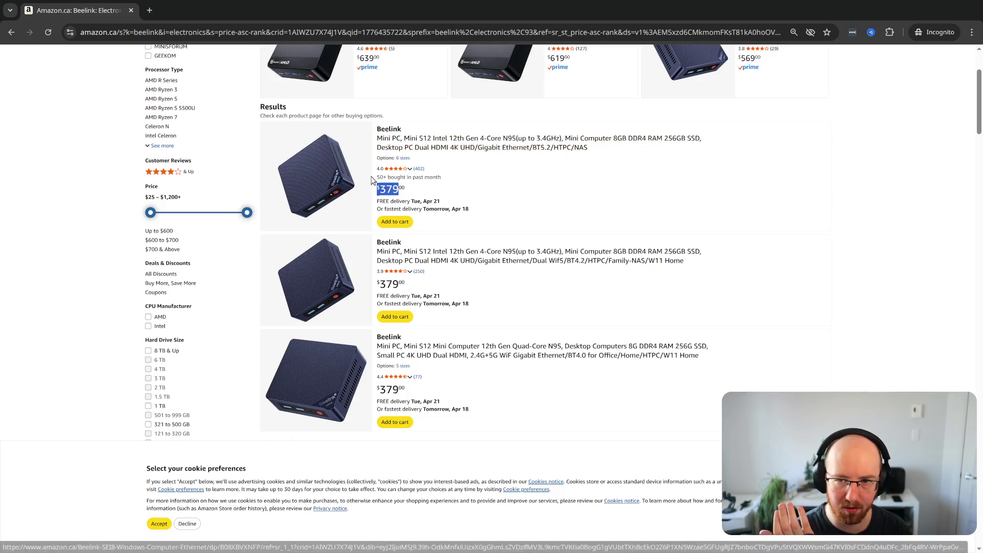
left_click(329, 176)
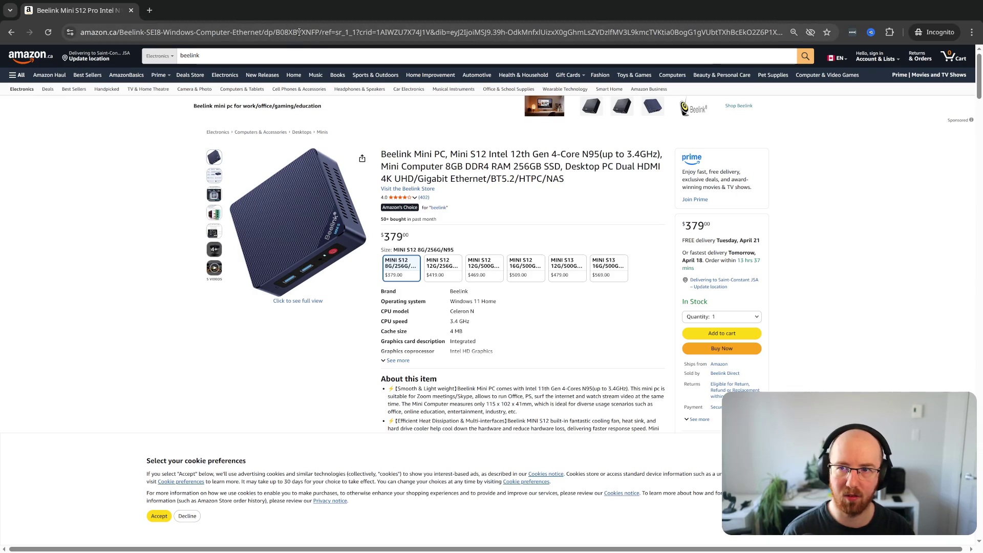
left_click(320, 37)
key("ctrl+t")
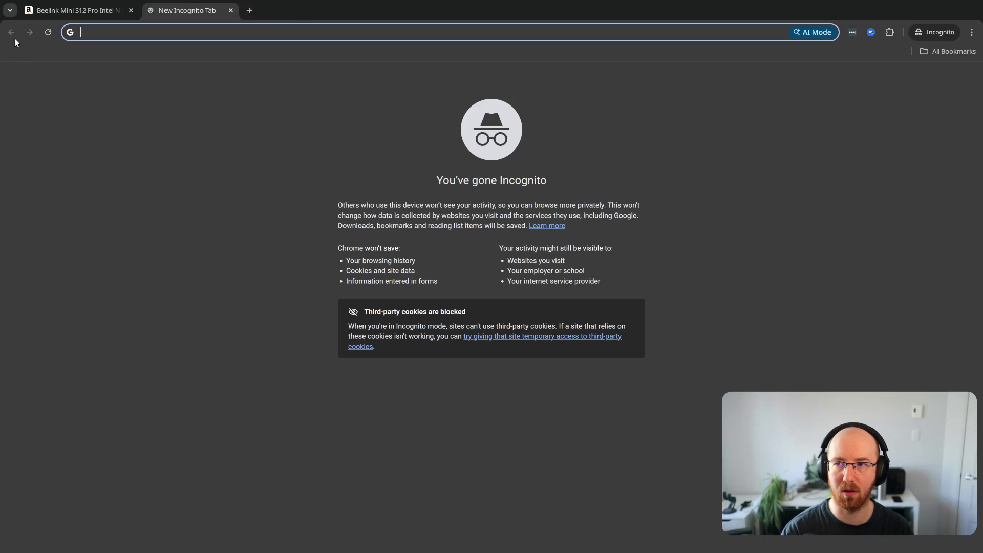
- Look up the Beelink Mini S12's Amazon link on camelcamelcamel
type("camelca")
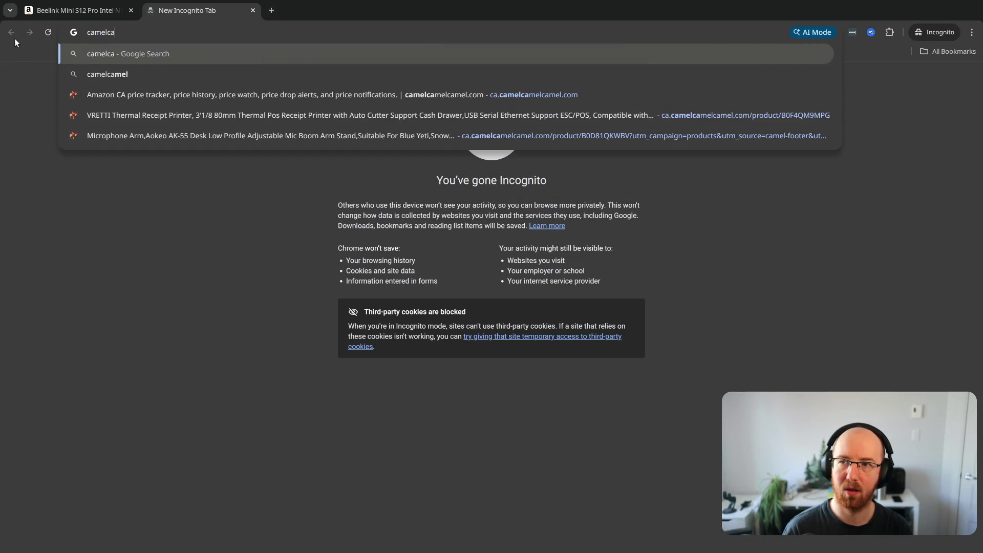
type("melcamelcam")
key("Return")
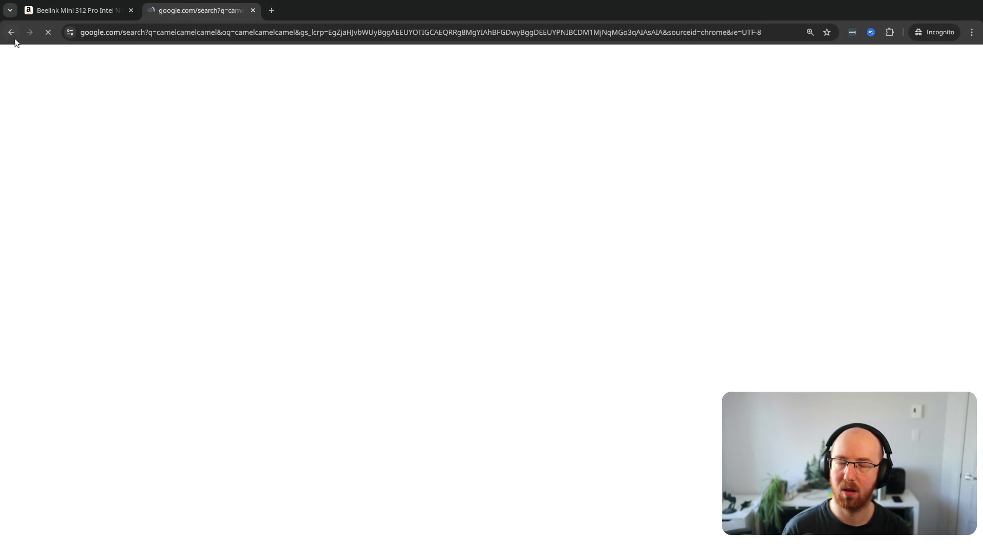
left_click(178, 170)
left_click(267, 92)
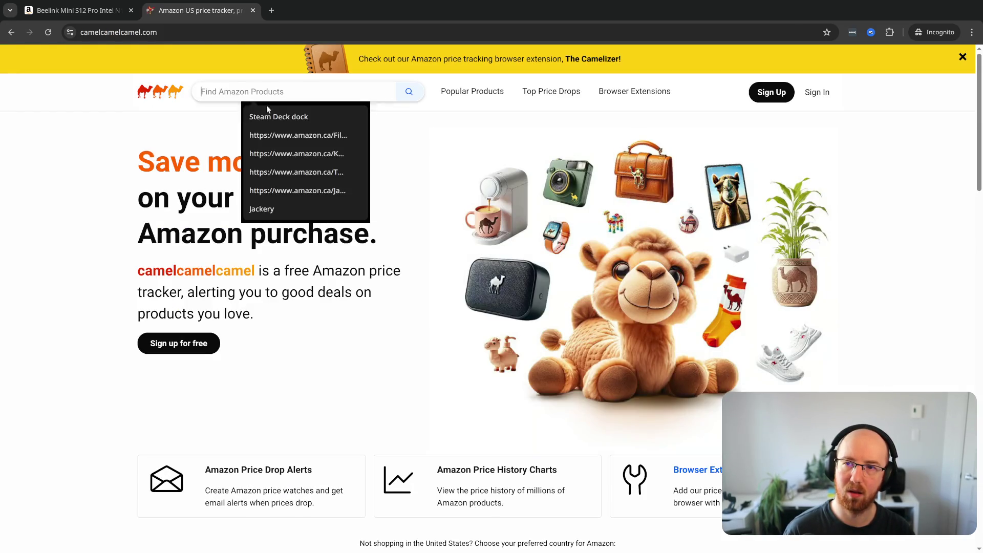
key("ctrl+v")
left_click(410, 91)
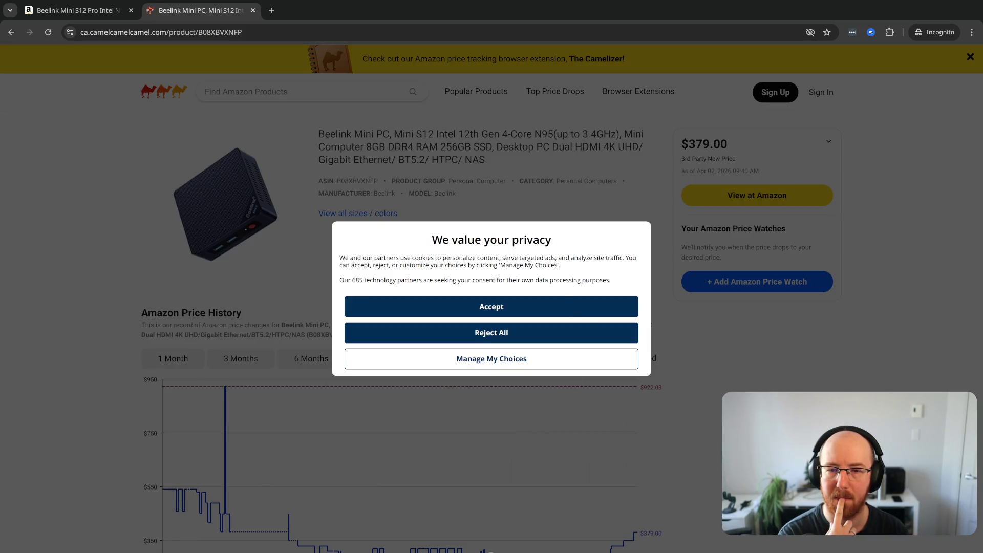
left_click(567, 310)
- Read the zoomed price chart ($189 low, $922.03 high, $379 now), then return to Amazon
scroll(579, 317, "down", 1)
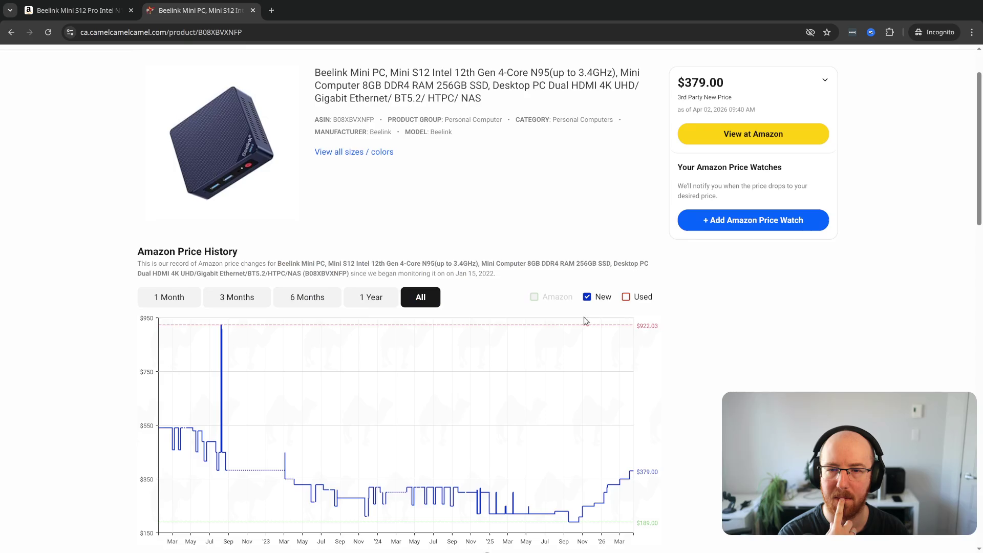
scroll(599, 358, "down", 2)
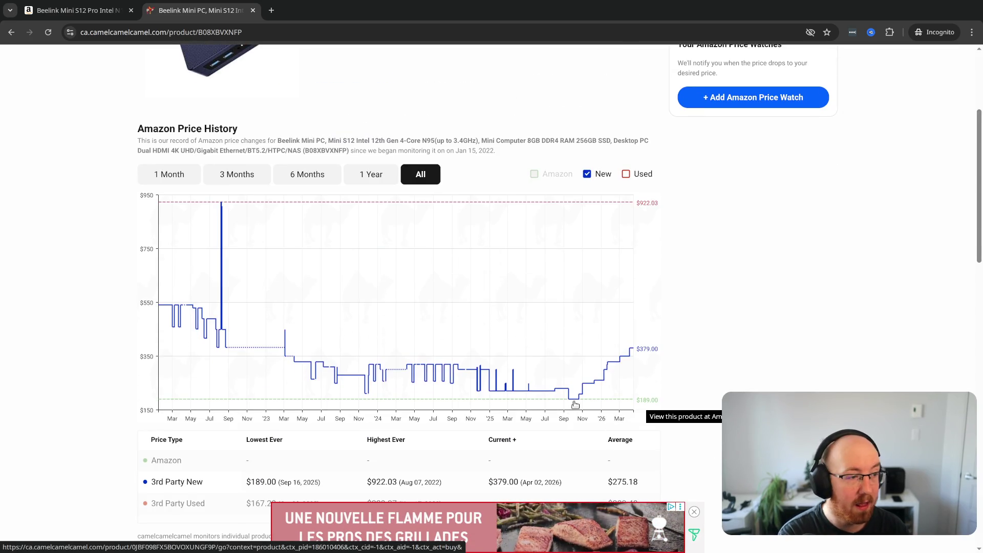
key("ctrl+plus")
key("ctrl+plus")
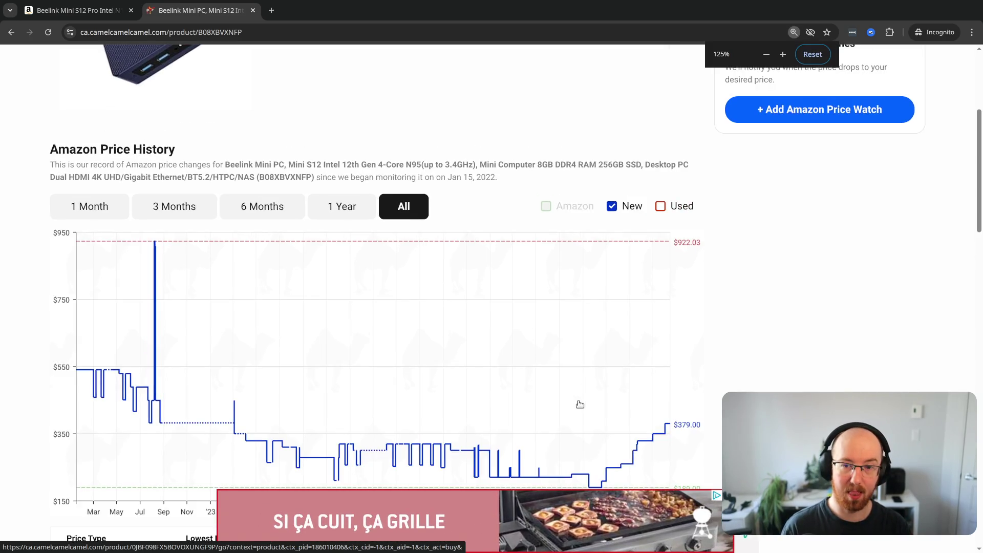
scroll(605, 402, "down", 2)
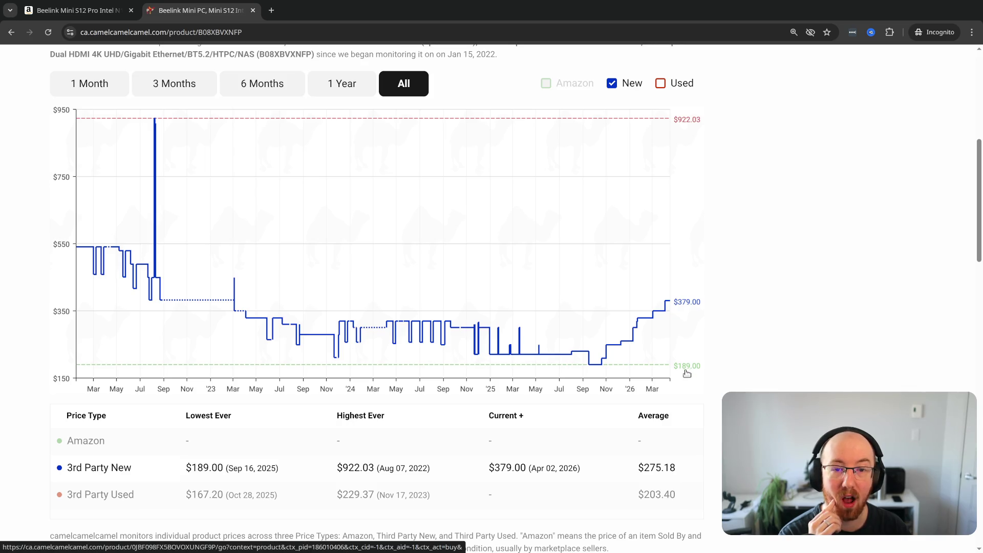
scroll(694, 378, "up", 5)
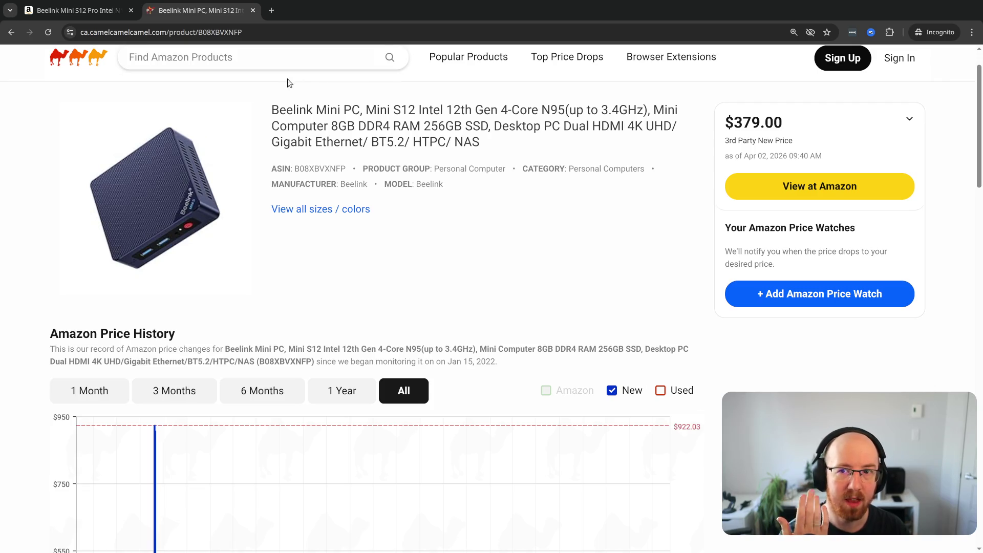
left_click_drag(261, 113, 587, 116)
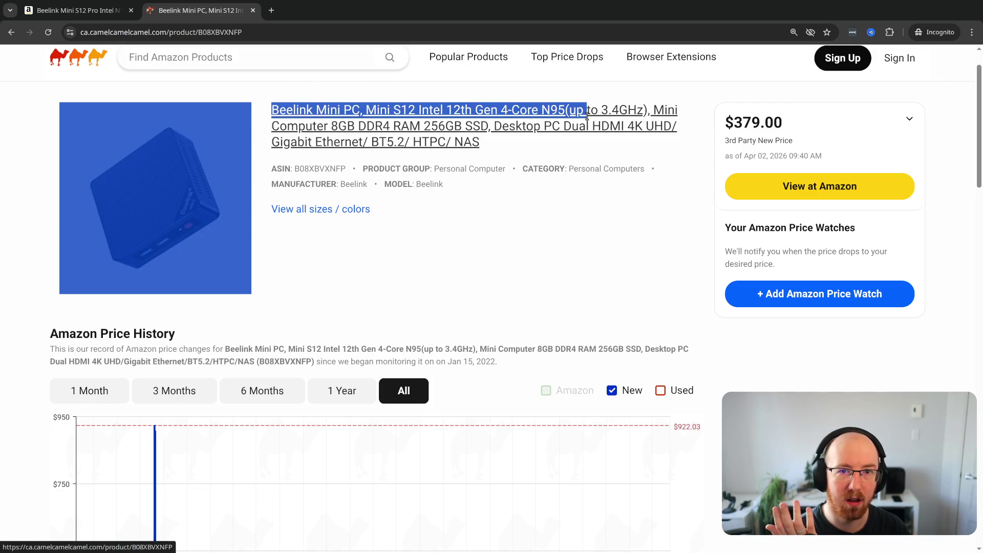
left_click(701, 299)
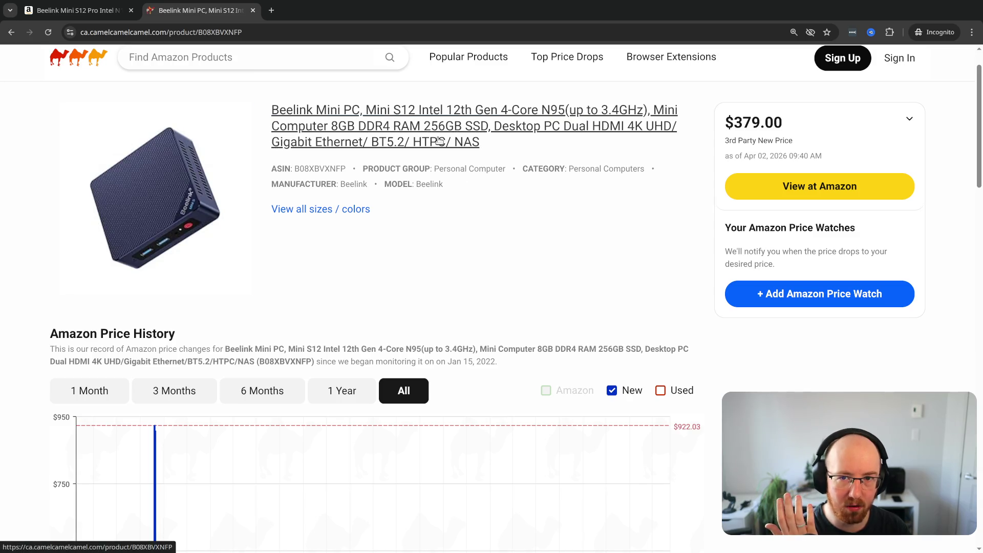
scroll(769, 337, "down", 2)
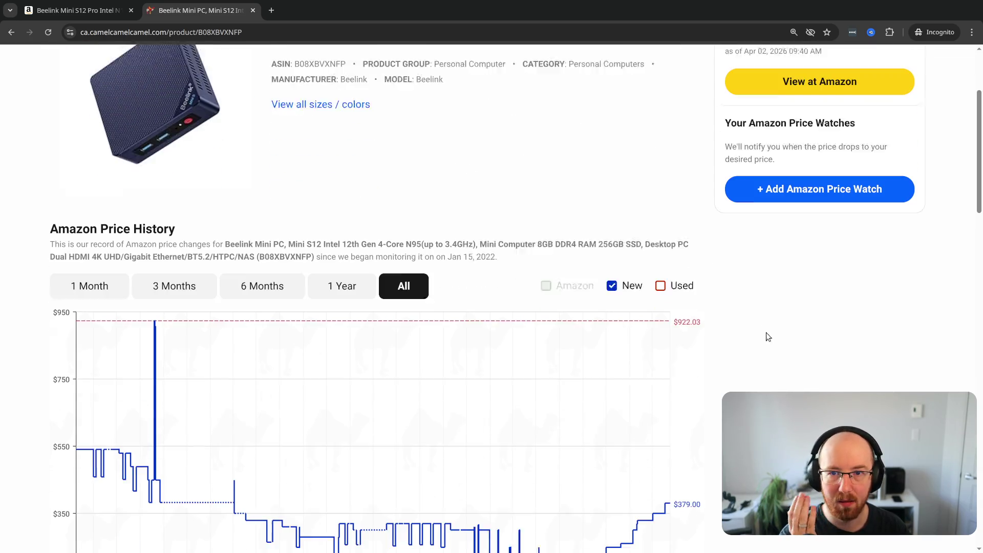
scroll(768, 336, "down", 3)
scroll(512, 298, "up", 6)
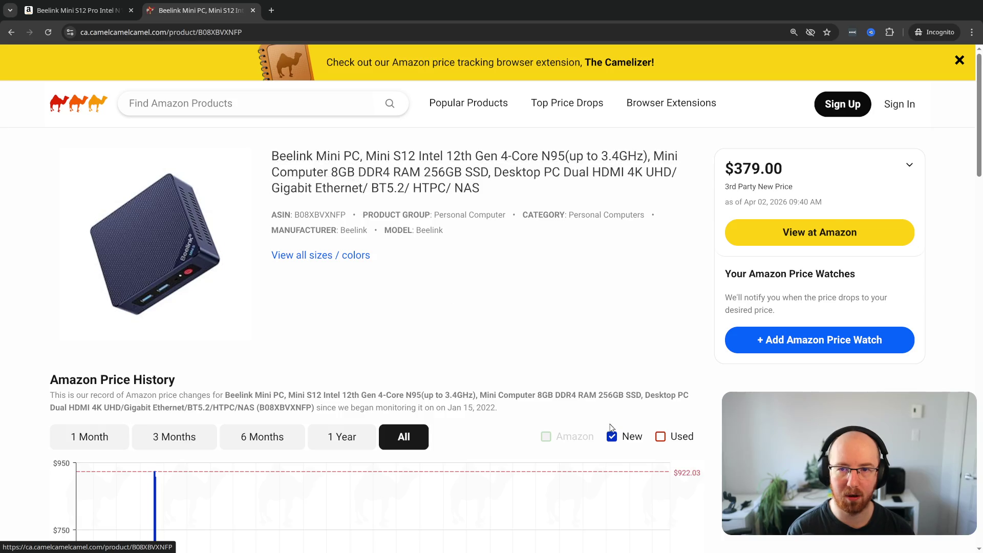
scroll(614, 447, "down", 6)
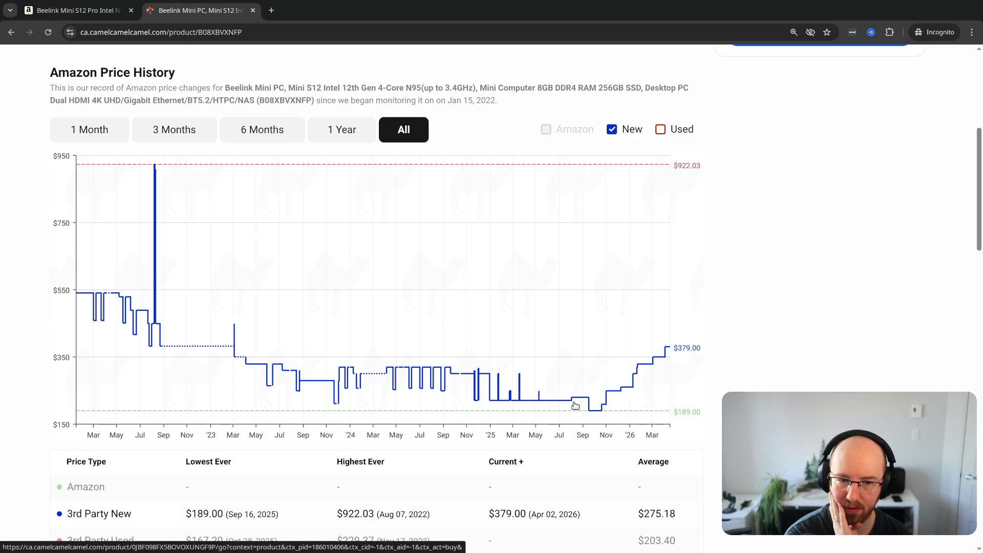
scroll(645, 414, "up", 4)
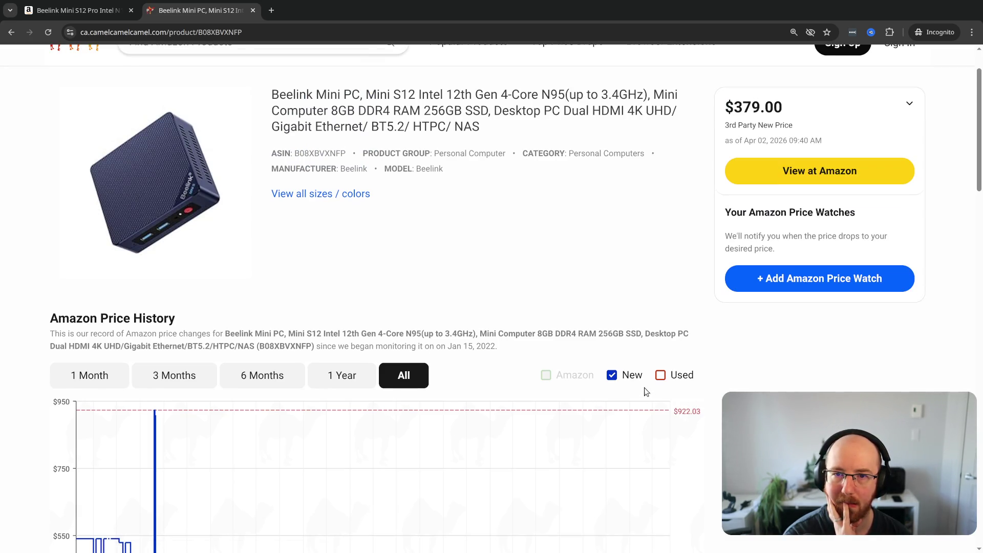
left_click(103, 10)
- Browse the Beelink gallery to the Dual SSD and ports images, then close it and search the page
mouse_move(214, 179)
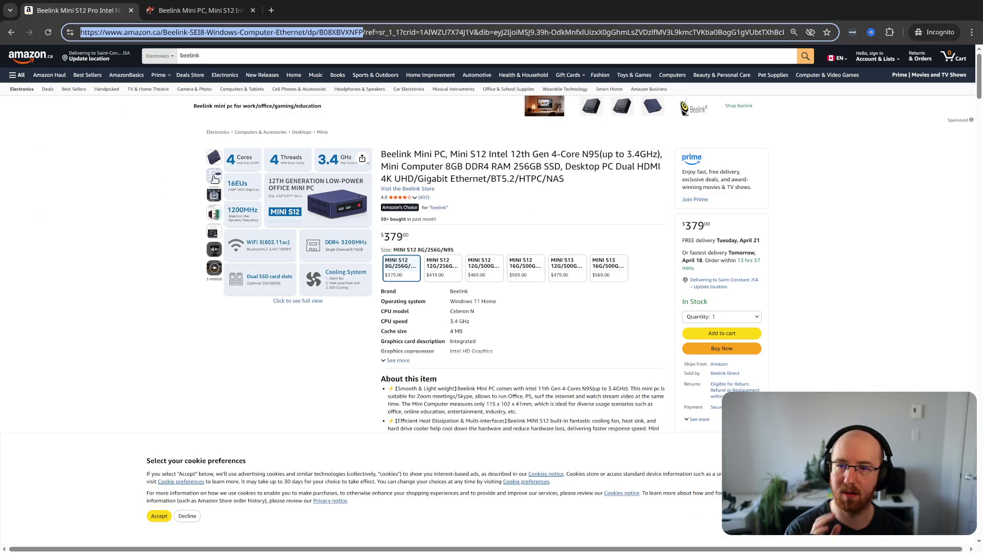
left_click(287, 210)
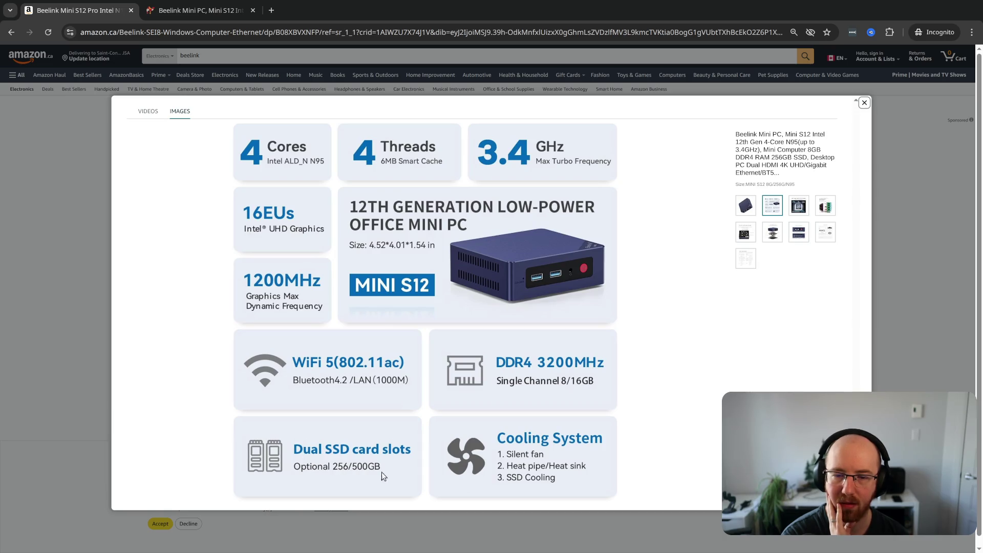
key("Right")
key("Right")
key("Right")
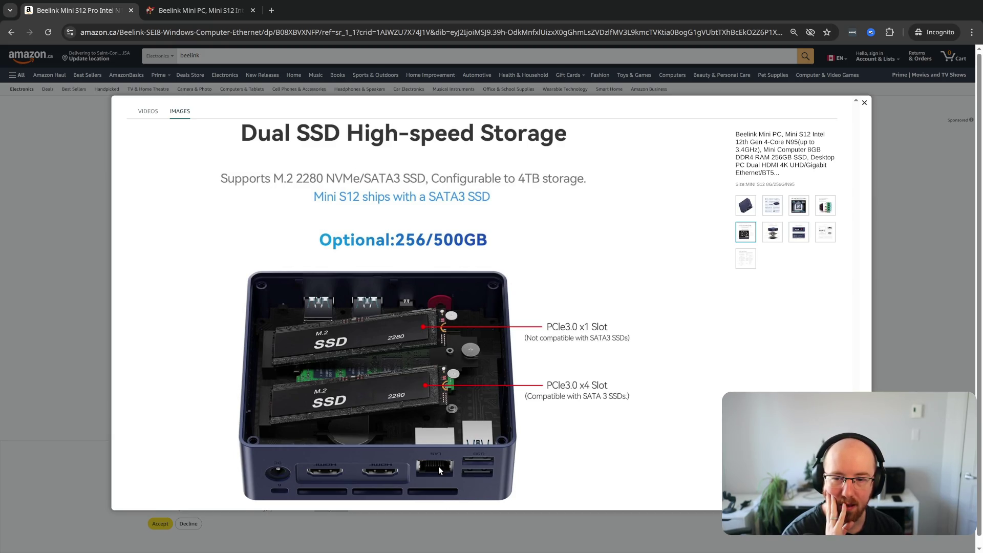
key("Right")
key("Right")
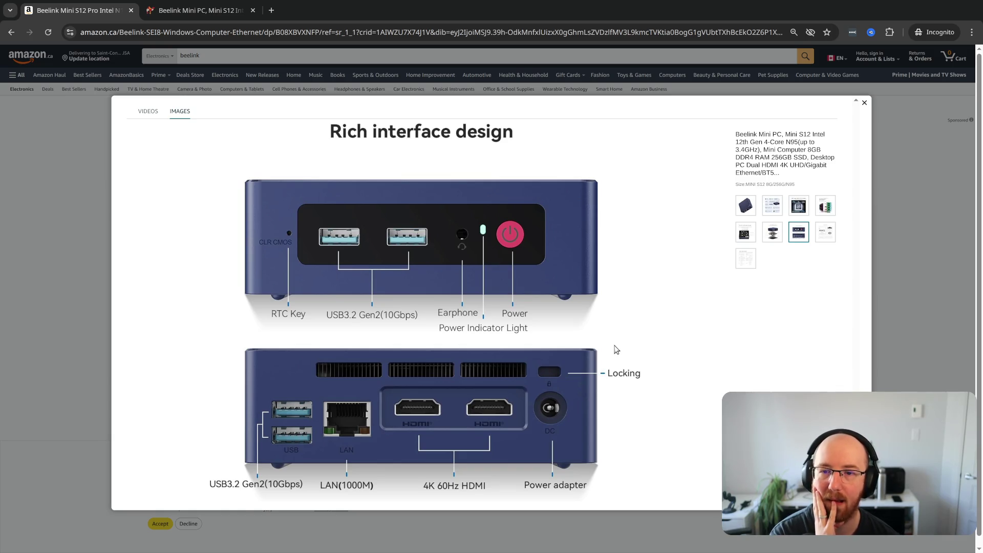
key("Escape")
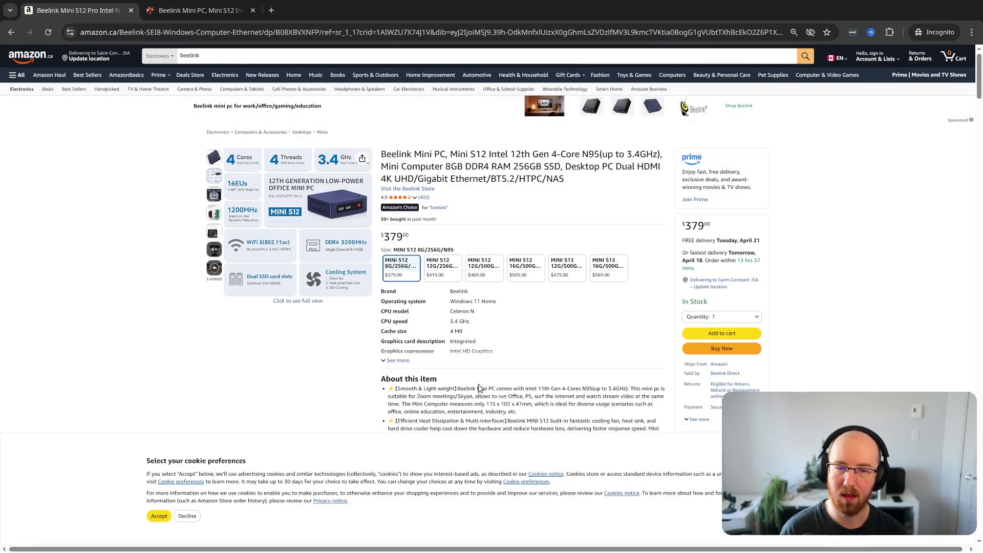
key("ctrl+f")
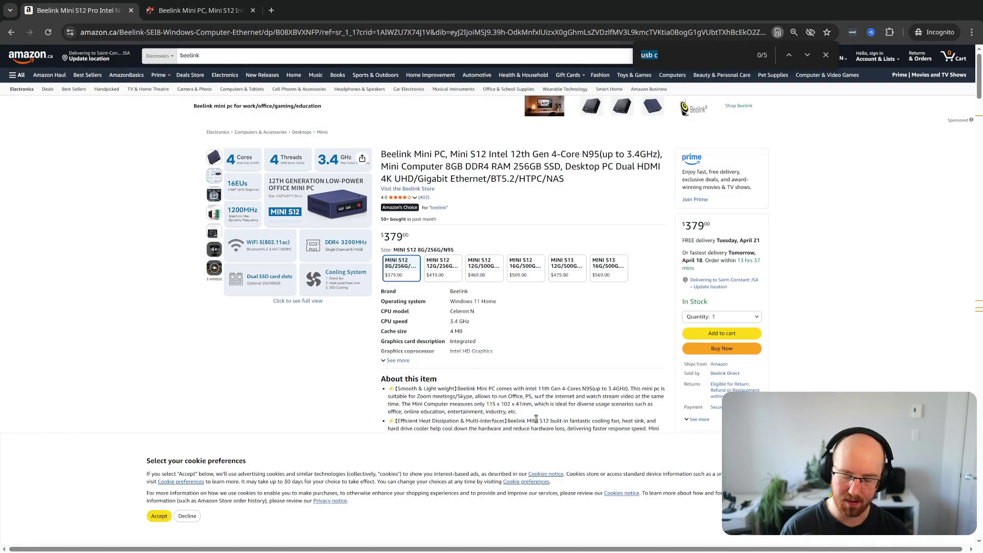
- Search the page for 'lan' and select the 'Wake On LAN' bullet
key("BackSpace")
type("lan boot")
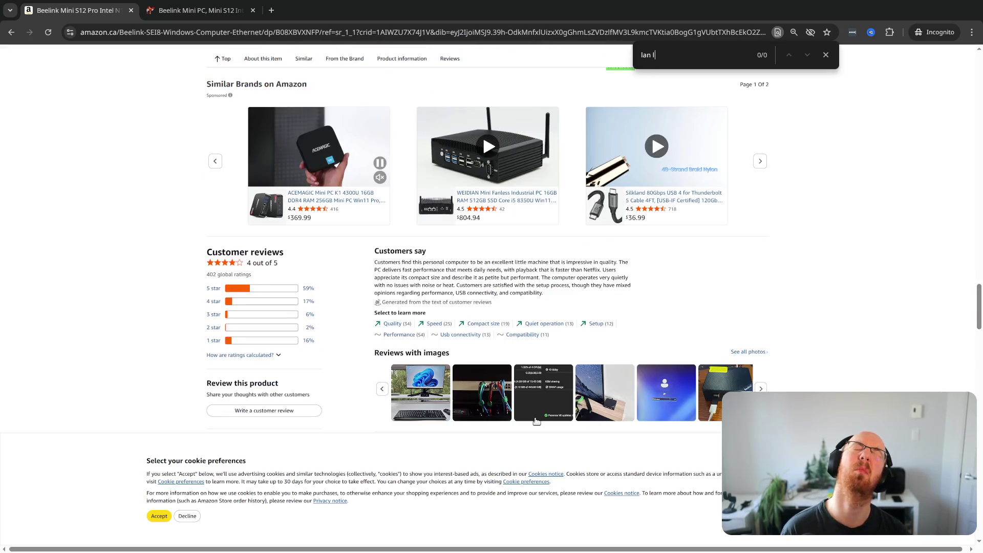
key("ctrl+a")
type("lan")
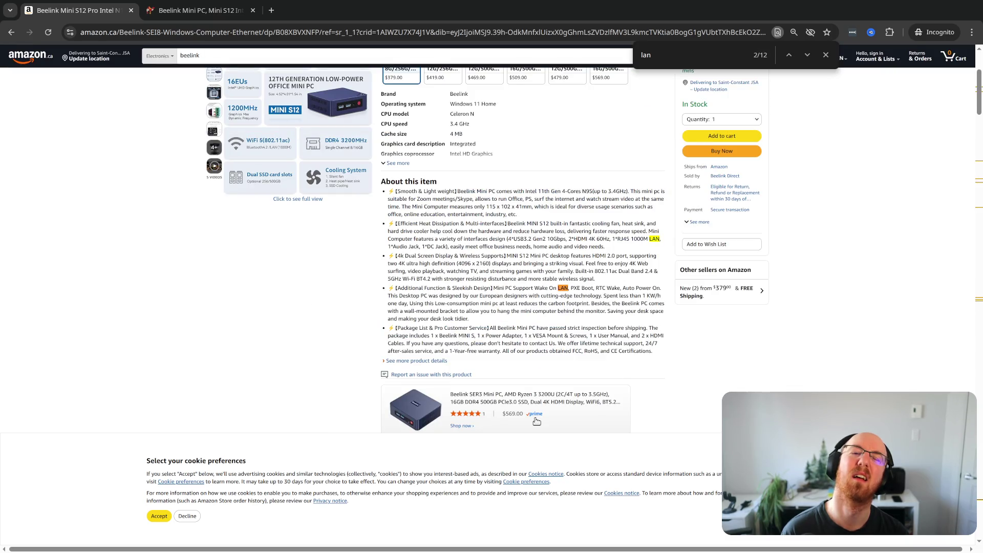
double_click(542, 289)
left_click_drag(564, 290, 568, 290)
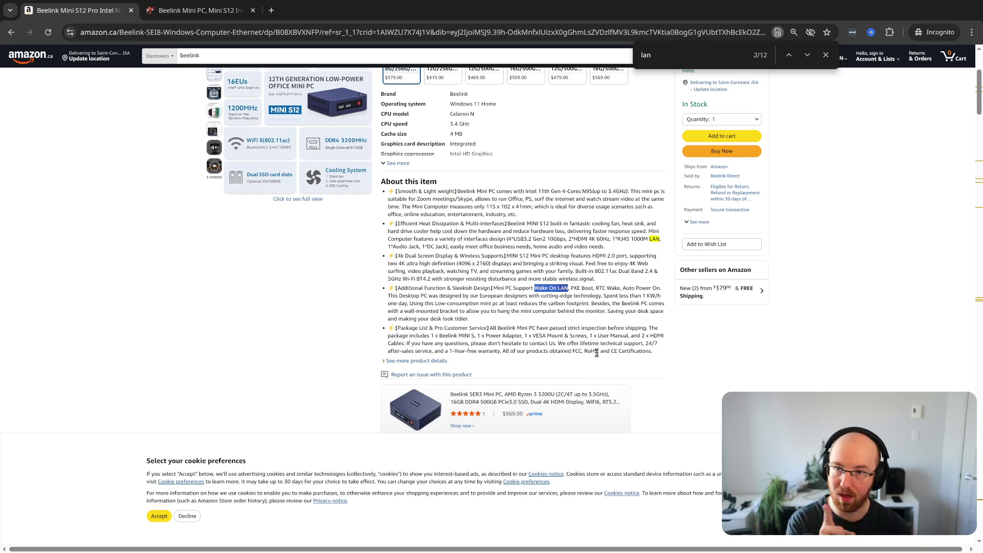
left_click(606, 312)
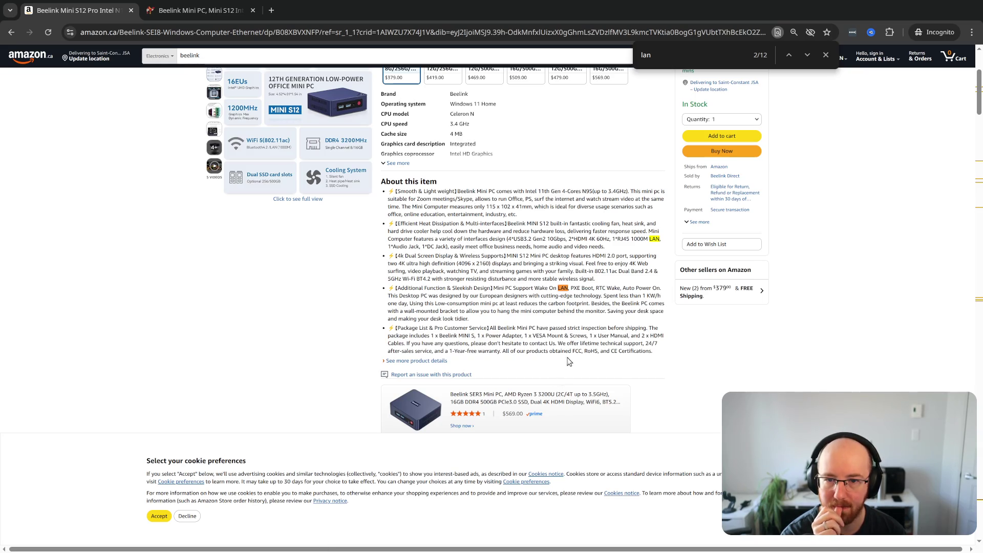
- Search the page for 'watt', then expand the full spec list
key("ctrl+f")
type("watt")
key("Escape")
scroll(584, 215, "up", 4)
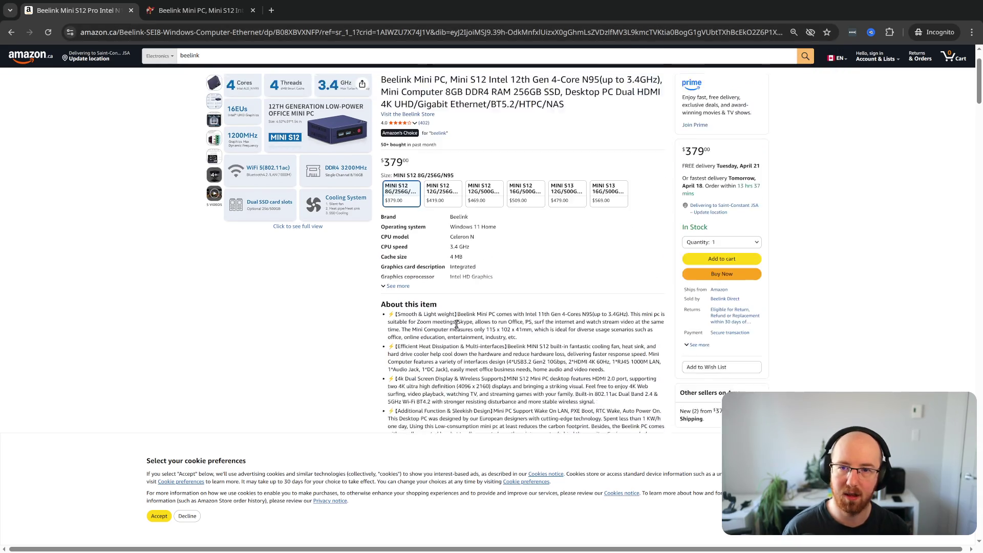
double_click(395, 156)
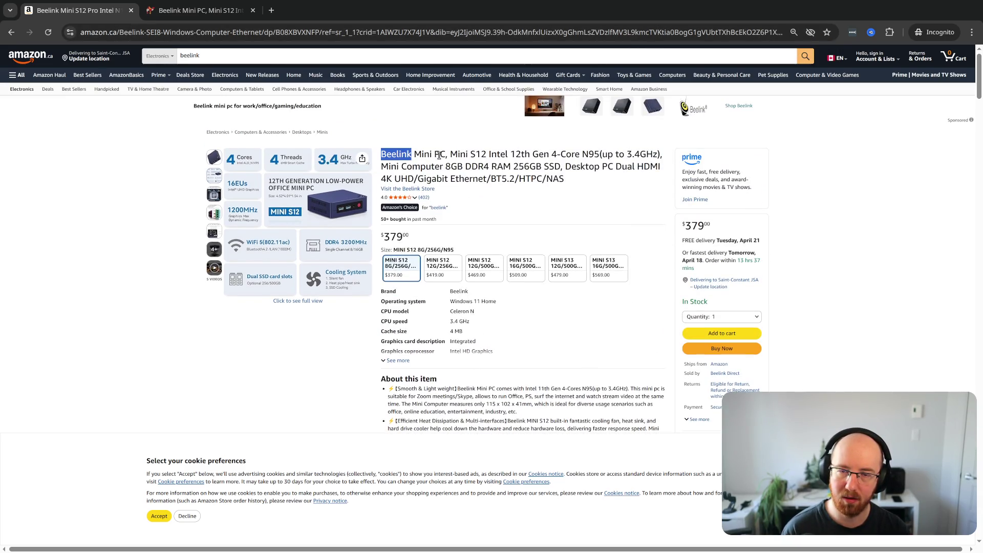
left_click(602, 167)
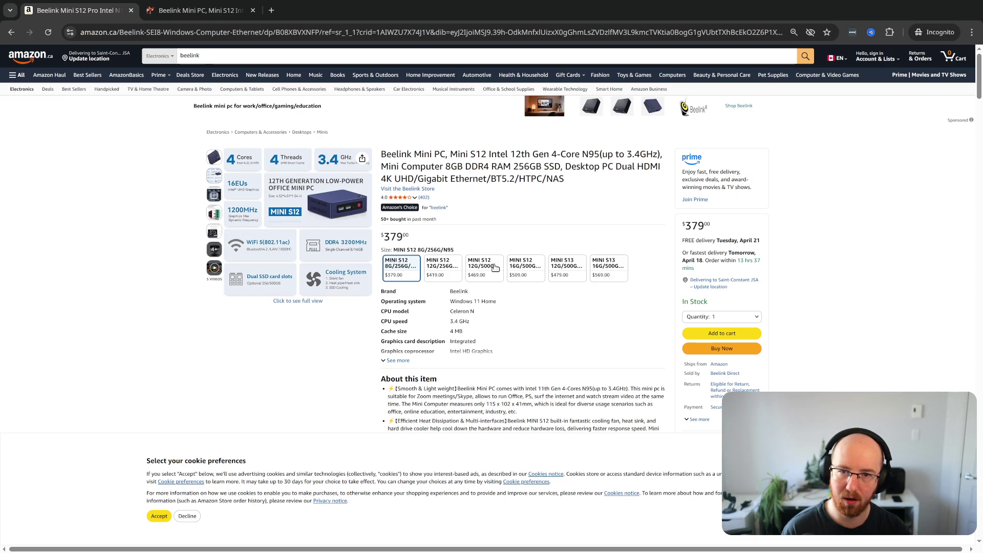
scroll(553, 326, "down", 2)
left_click(397, 277)
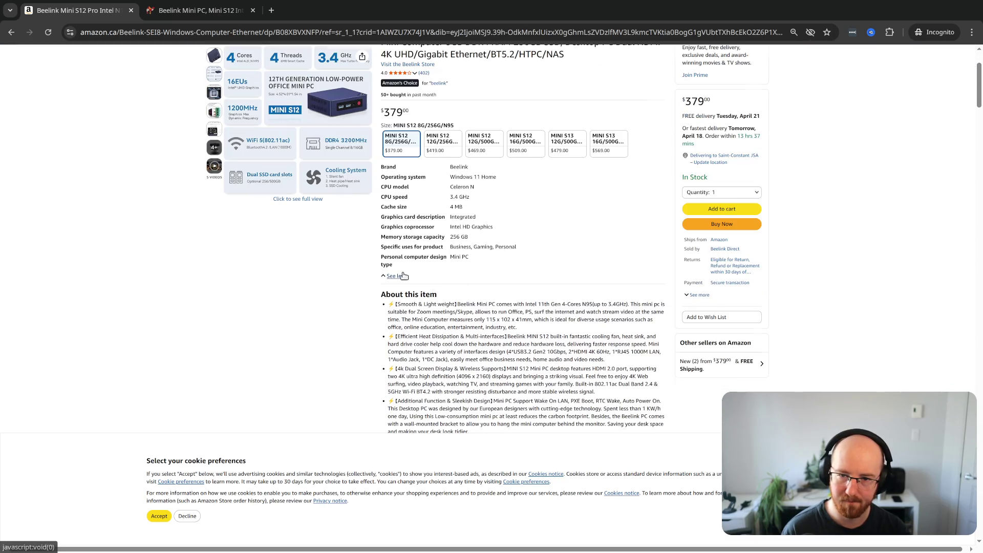
- Find 'model' in the specs and Google the ASIN B08XBVXNFP
key("ctrl+f")
type("model")
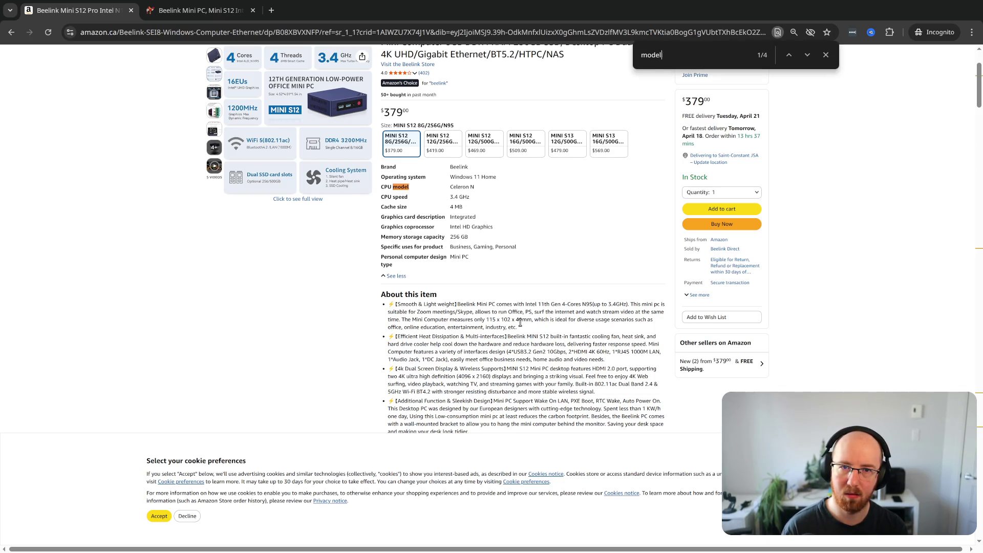
key("Return")
key("Return")
key("Return")
key("Escape")
double_click(249, 228)
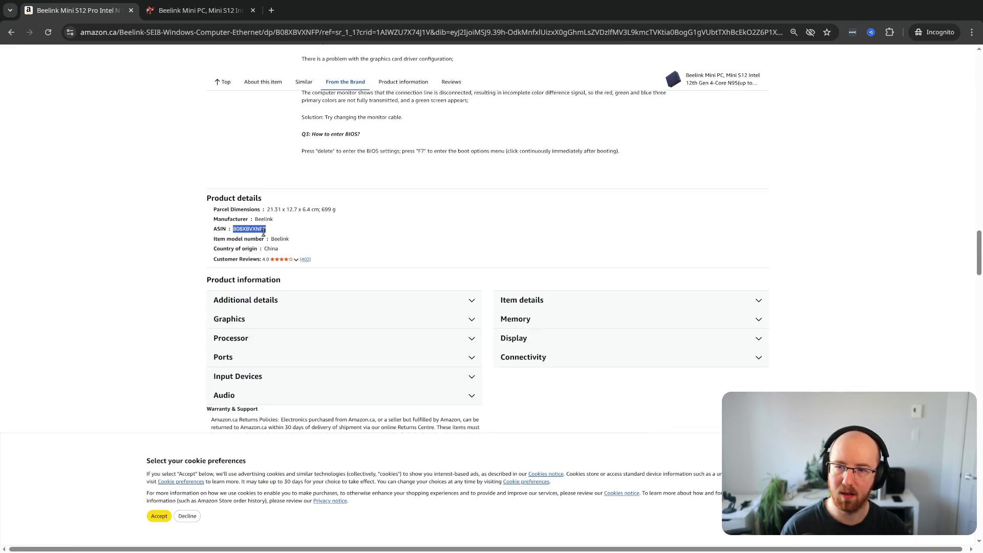
key("ctrl+c")
key("ctrl+t")
key("ctrl+v")
key("Return")
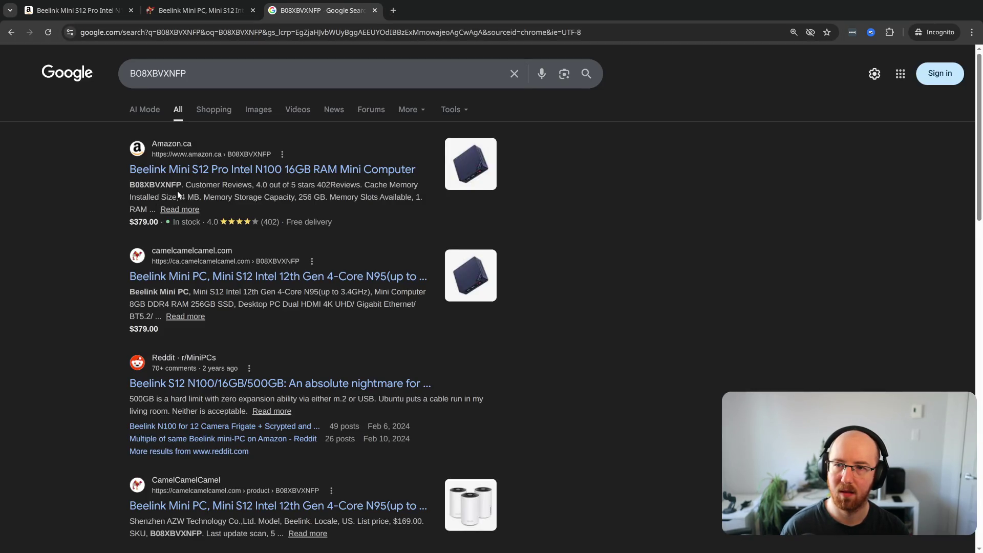
- Refine the ASIN B08XBVXNFP search with 'power', skim results, and close the tab
left_click(278, 72)
type("power")
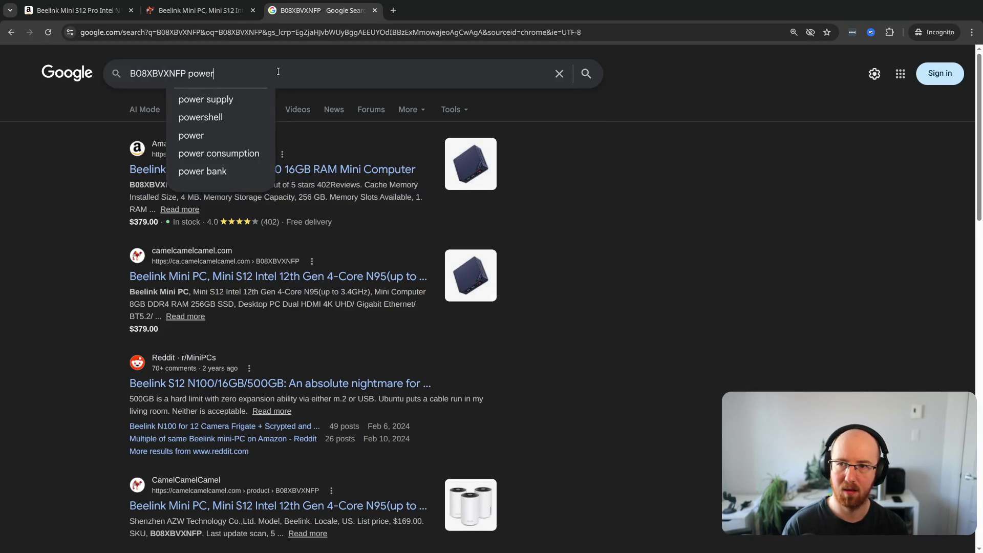
key("Return")
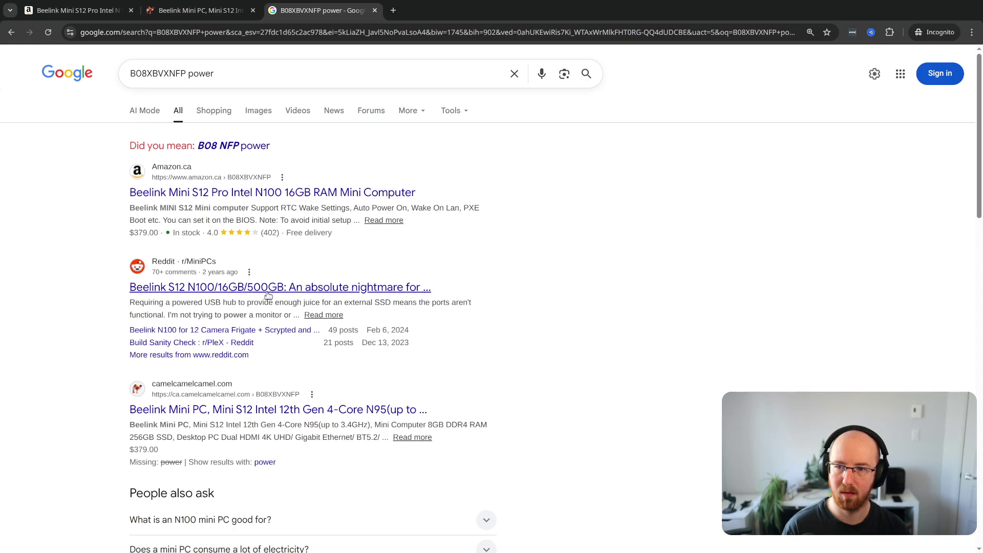
scroll(244, 409, "down", 5)
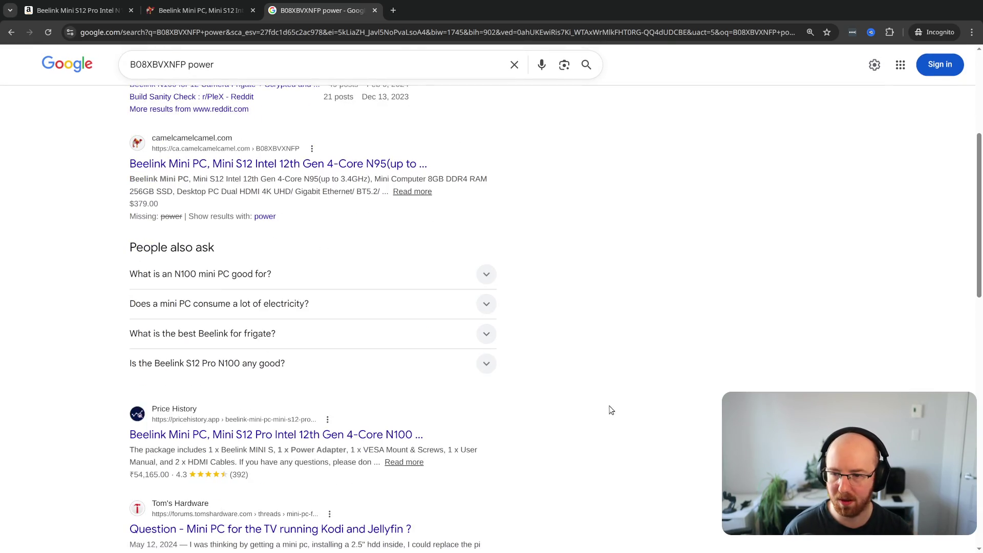
scroll(610, 411, "up", 5)
key("ctrl+w")
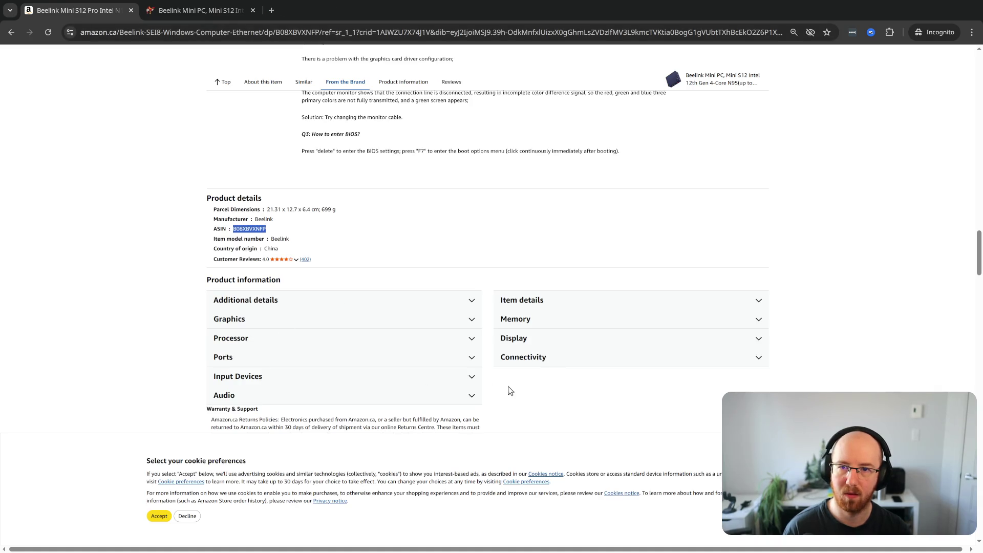
- Expand and scroll through the Beelink listing's Additional details specs, then open a new tab
left_click(268, 300)
scroll(301, 340, "down", 5)
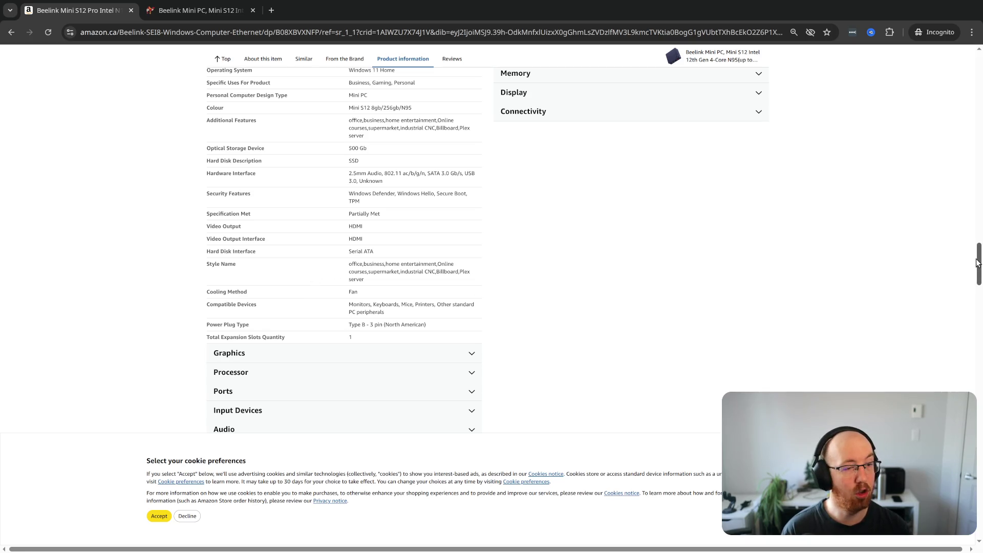
left_click_drag(978, 264, 978, 66)
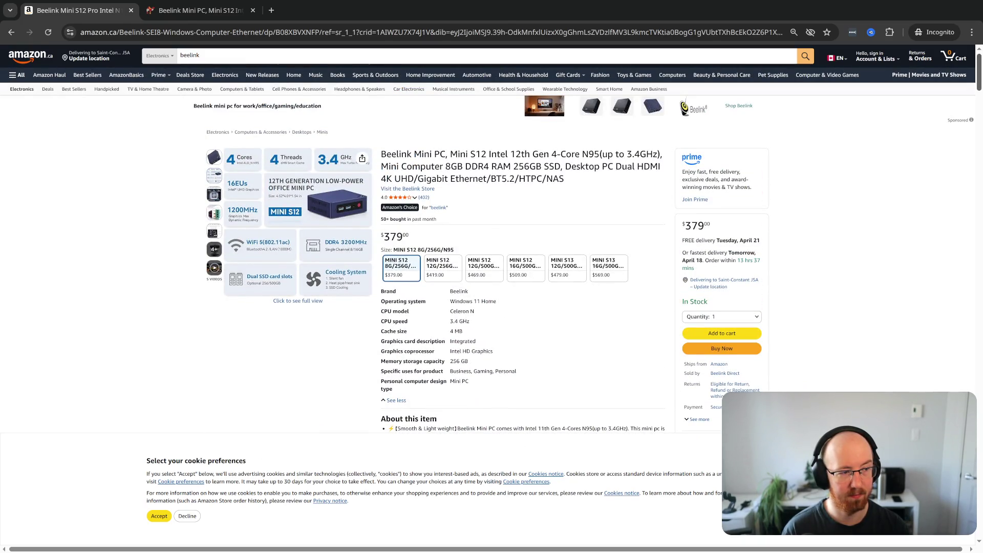
scroll(523, 235, "down", 4)
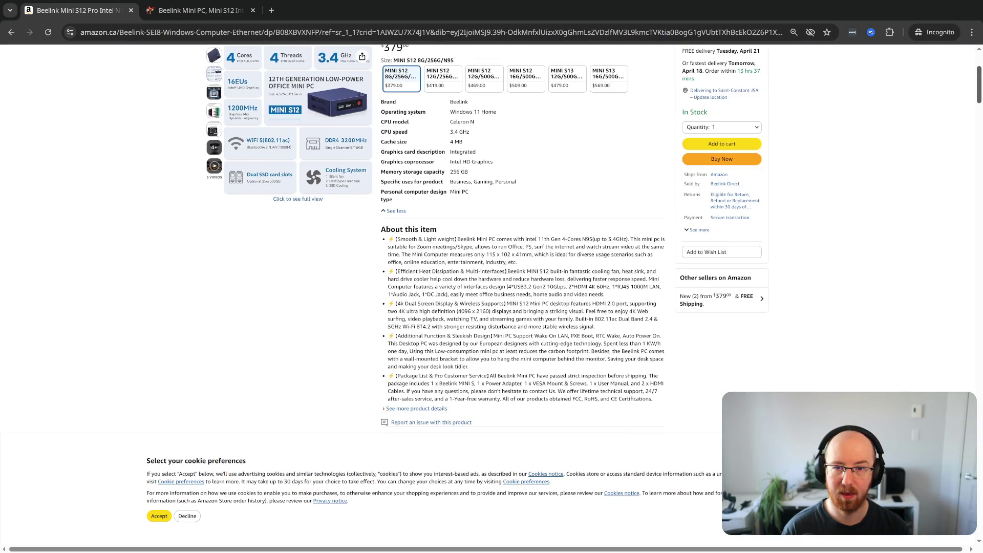
mouse_move(323, 111)
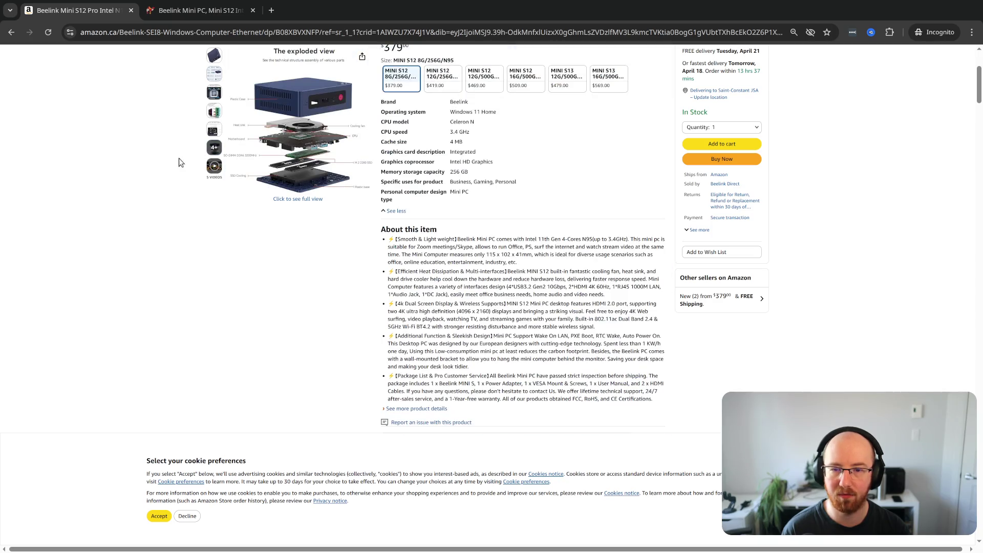
key("ctrl+t")
- Search poe++ and preview the PoE vs PoE+ vs PoE++ comparison image from the AI Overview
type("poe++")
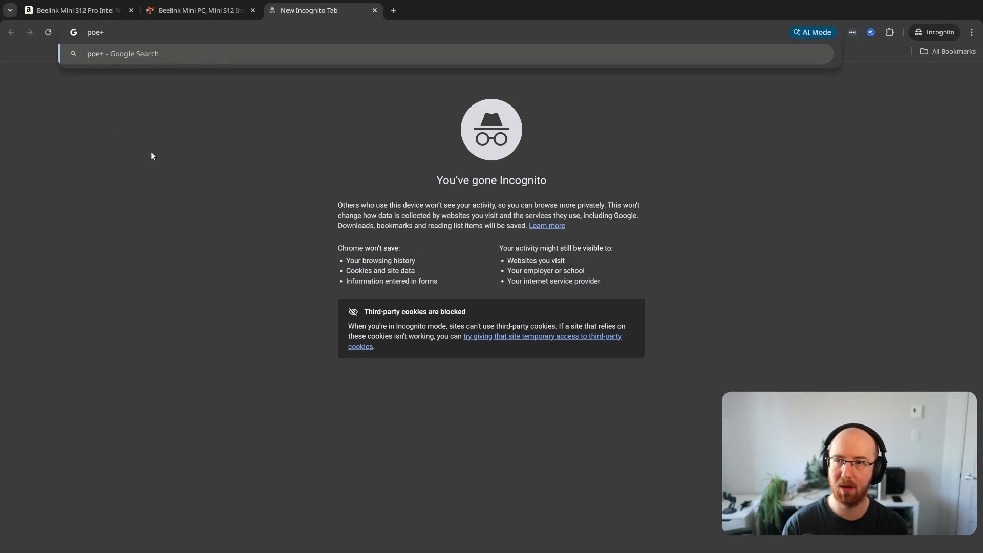
key("Return")
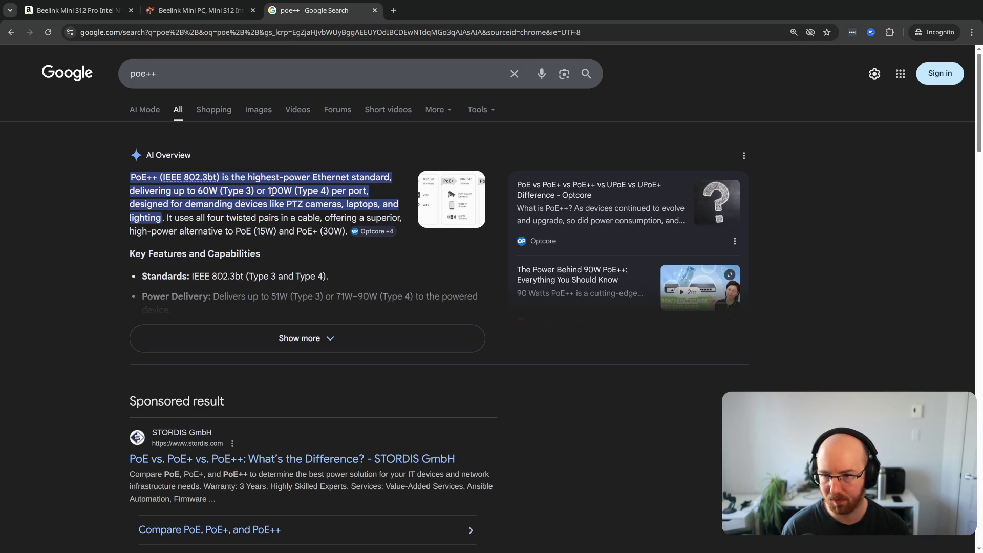
left_click(327, 339)
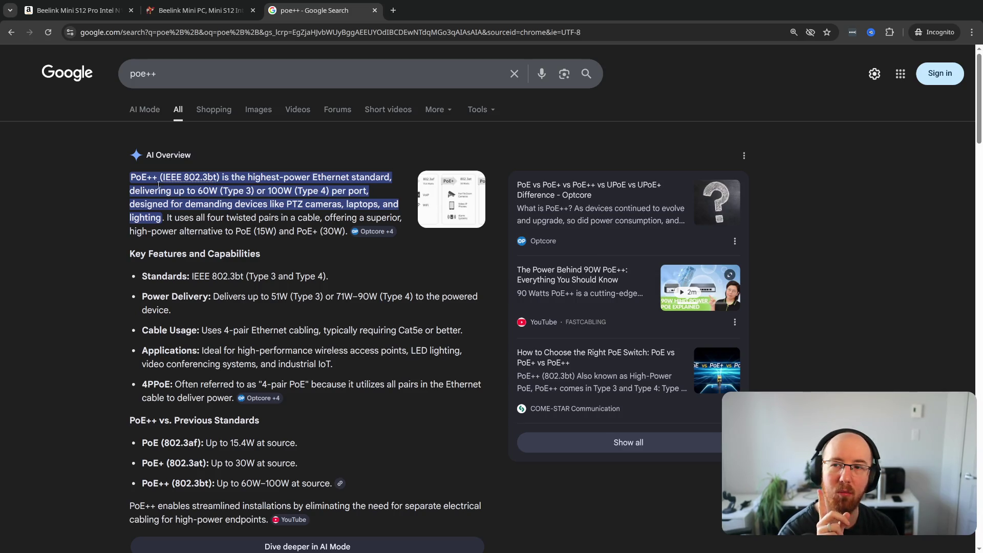
left_click_drag(129, 181, 161, 181)
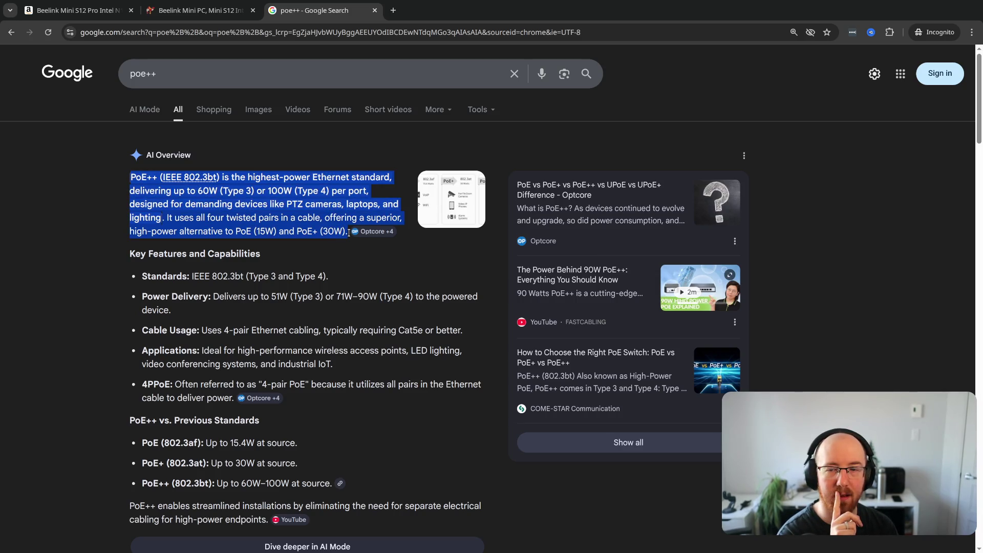
left_click(360, 231)
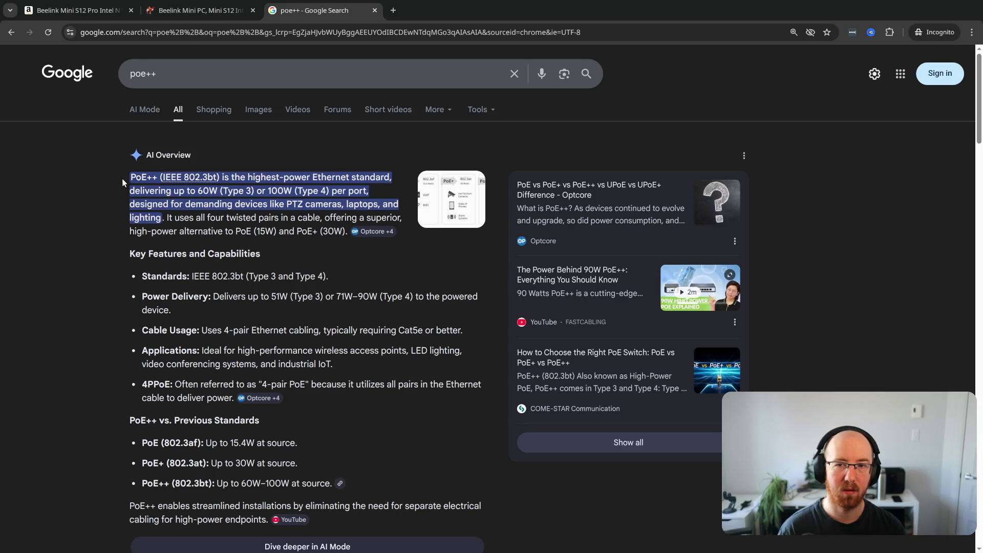
left_click(464, 206)
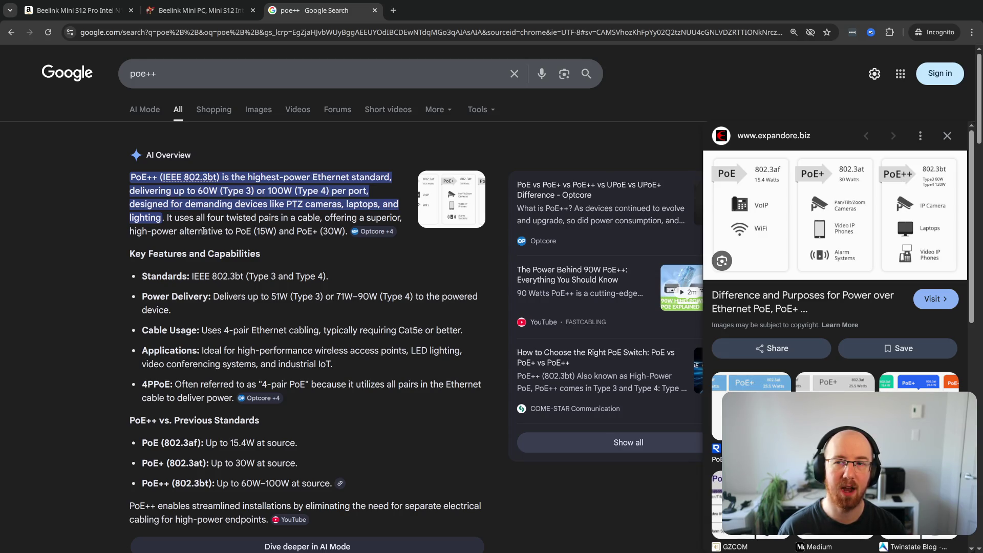
- Return to the Beelink Mini S12's camelcamelcamel price-history tab showing $379.00
double_click(133, 178)
left_click(141, 191)
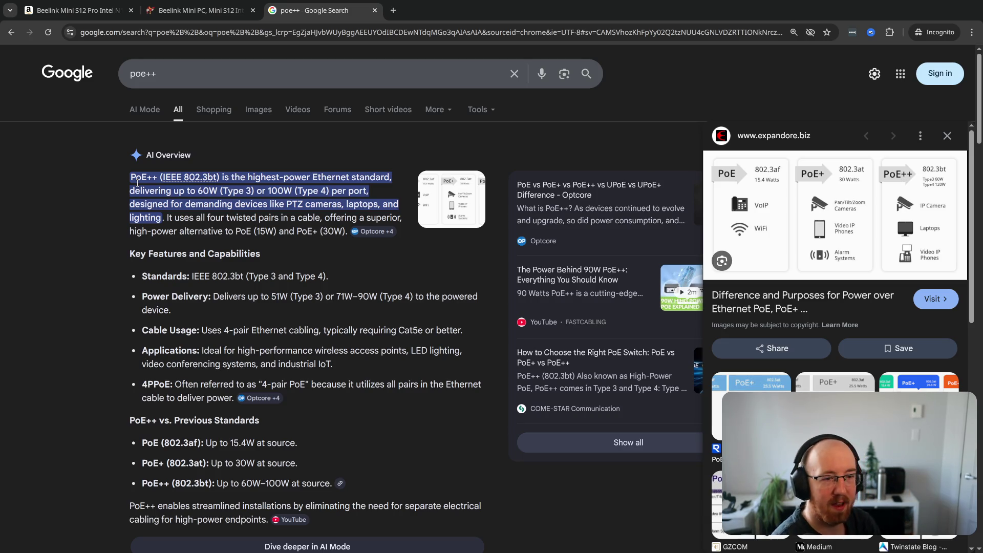
left_click(200, 10)
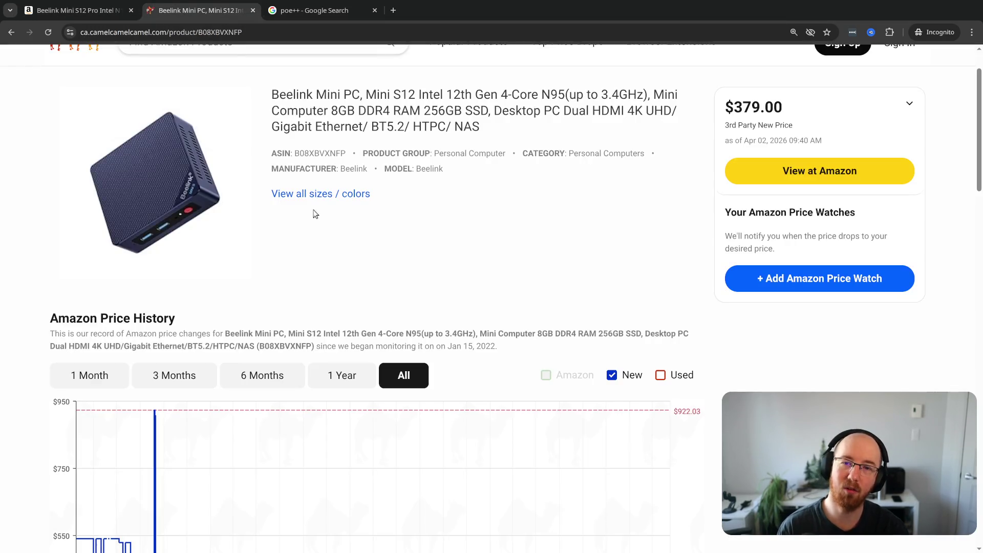
- Read the Beelink Mini S12 listing's Wake On LAN, HDMI 4K and low-power features, then leave fullscreen
left_click(105, 8)
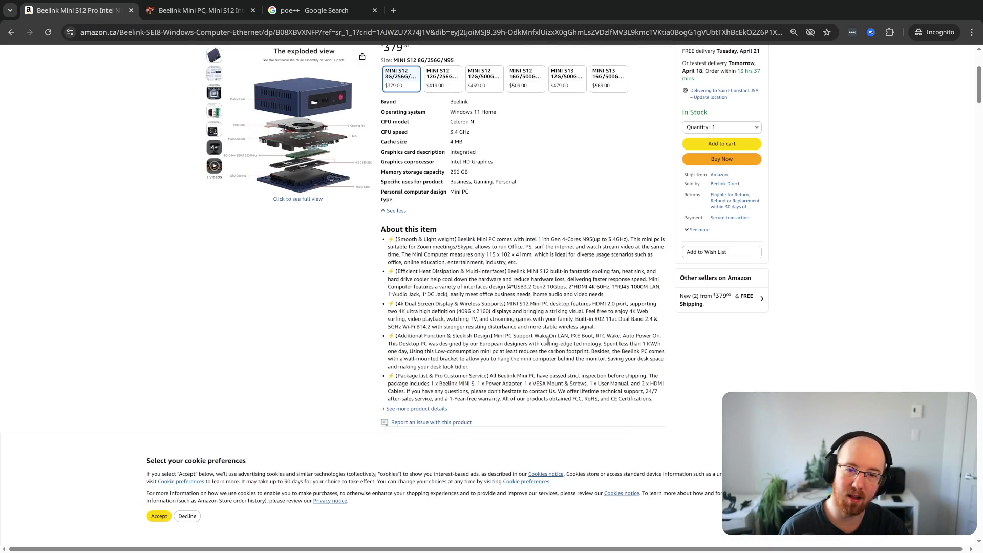
left_click_drag(535, 336, 560, 337)
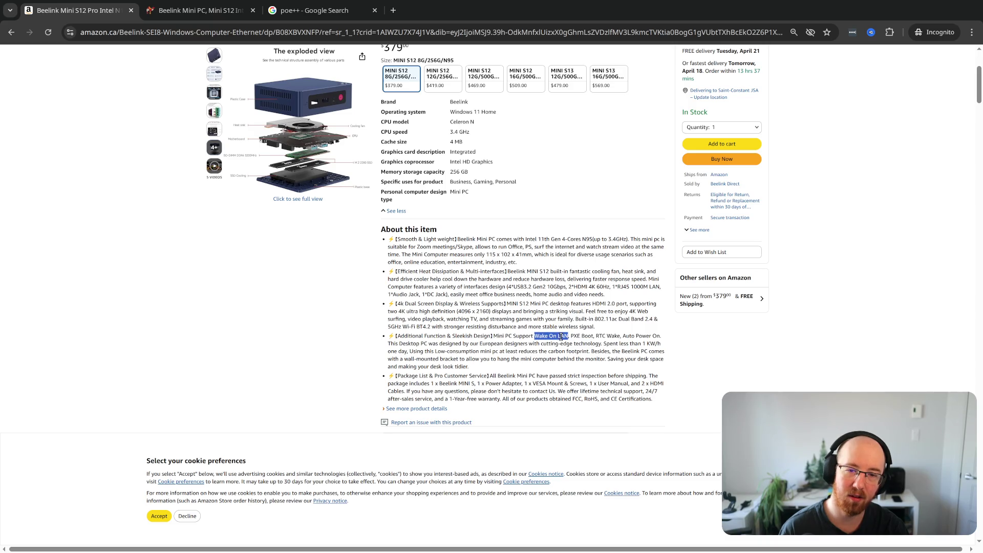
left_click(556, 360)
left_click_drag(484, 318, 539, 298)
left_click(540, 298)
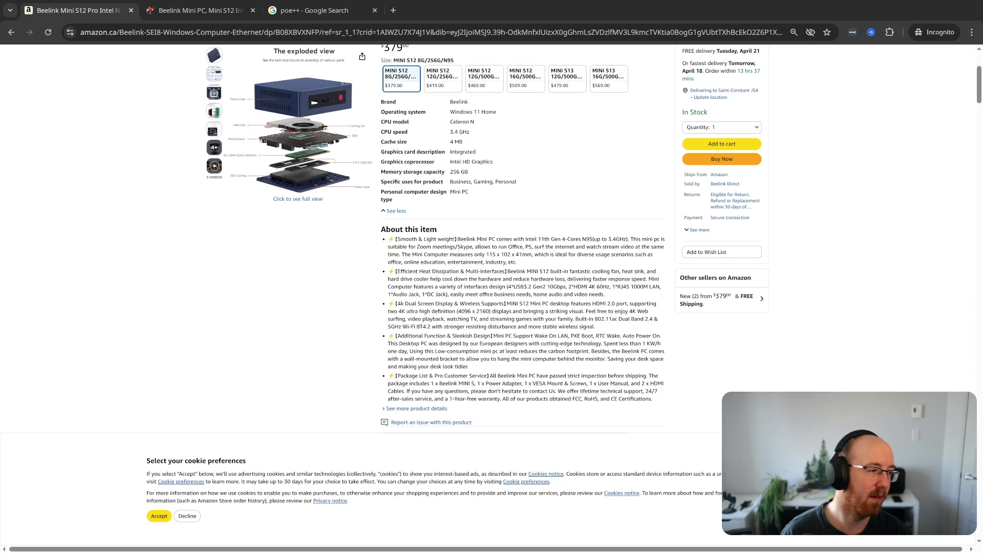
triple_click(848, 342)
key("super+f")
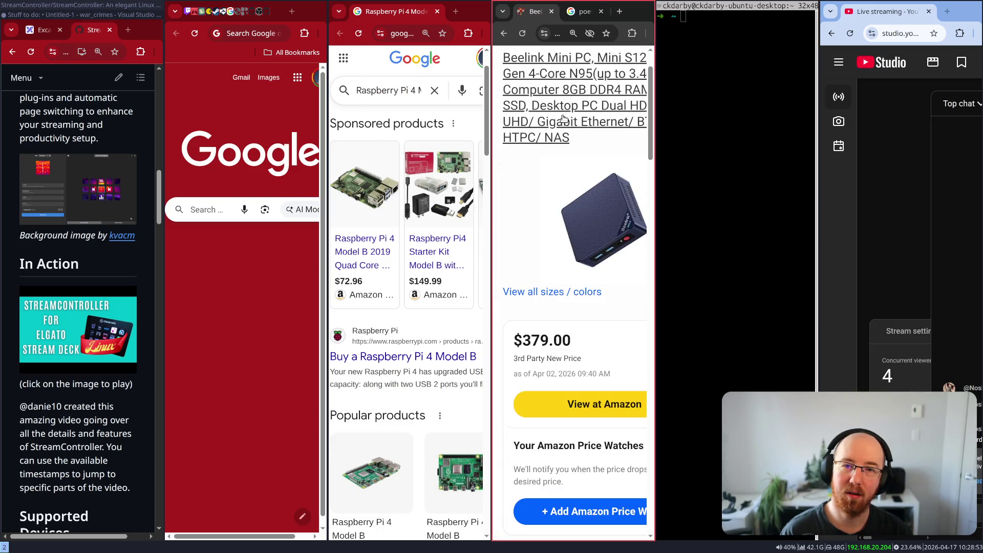
- Close the Beelink tab and the poe++, Raspberry Pi, terminal and YouTube Studio windows
left_click(553, 11)
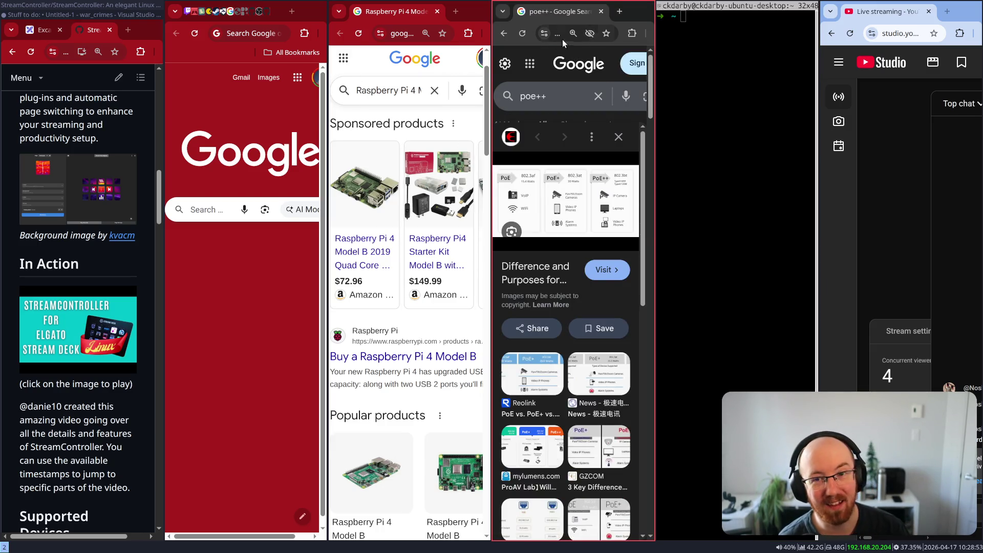
middle_click(541, 14)
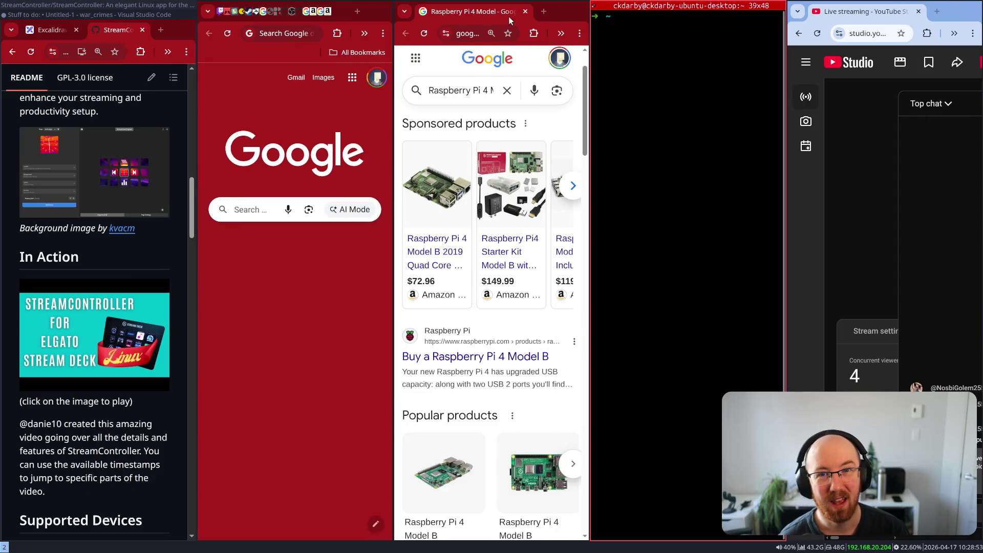
left_click(509, 16)
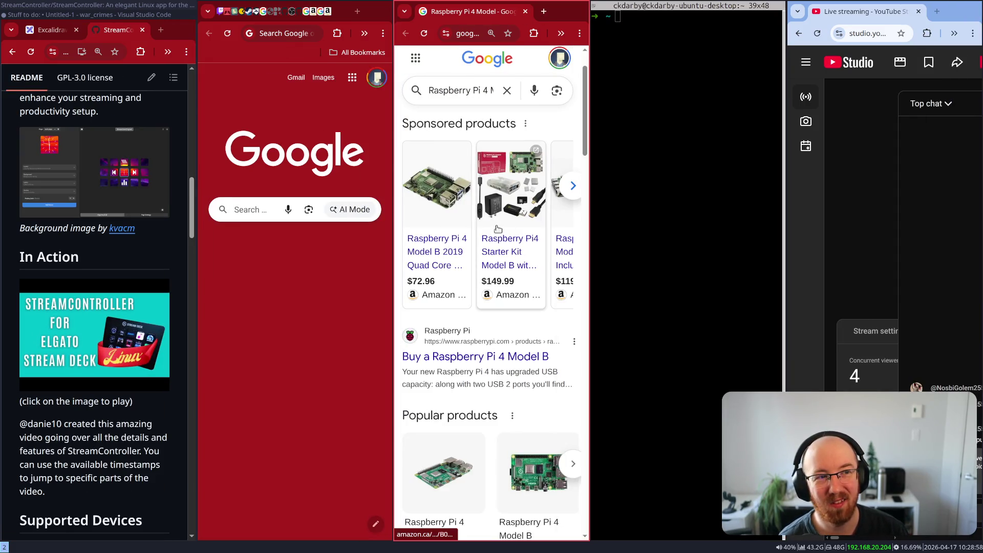
middle_click(471, 11)
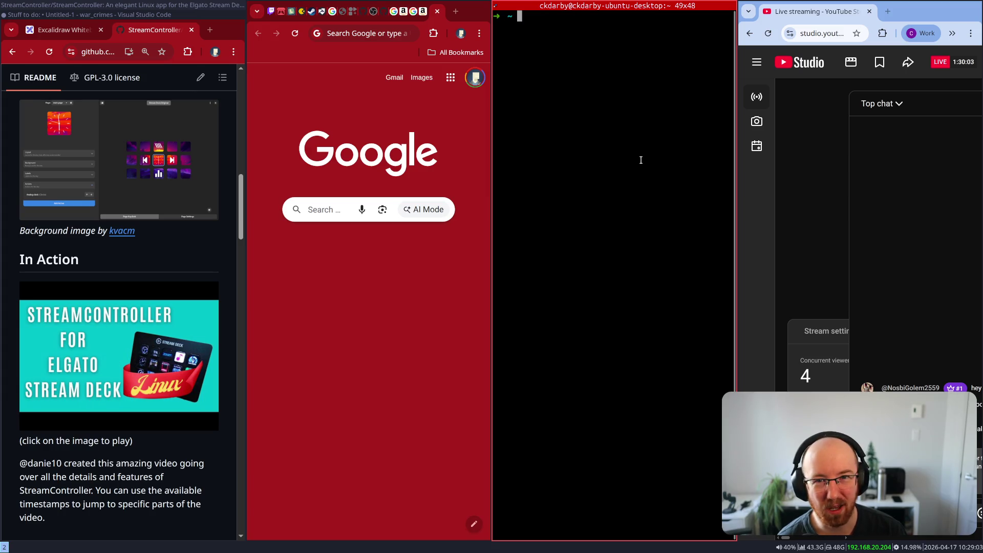
key("ctrl+d")
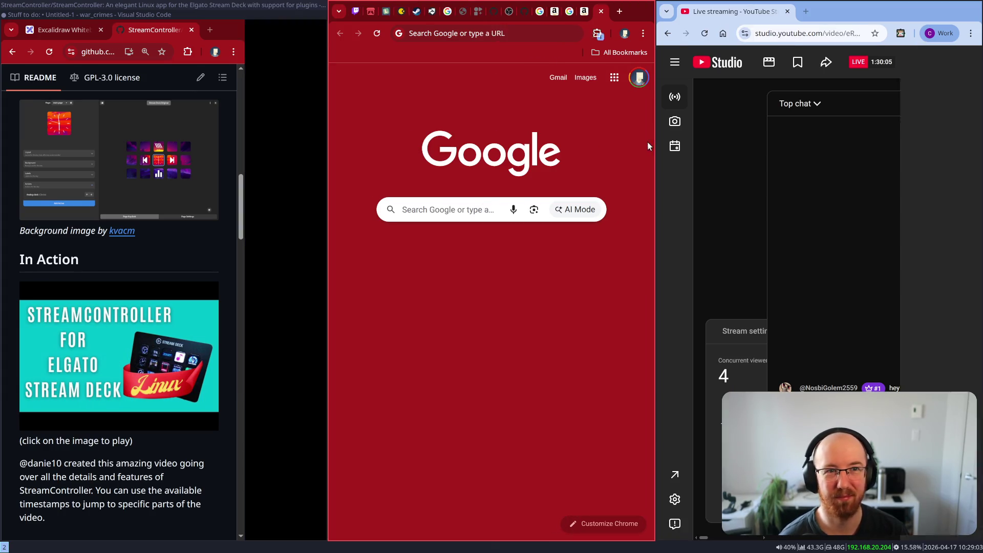
middle_click(740, 17)
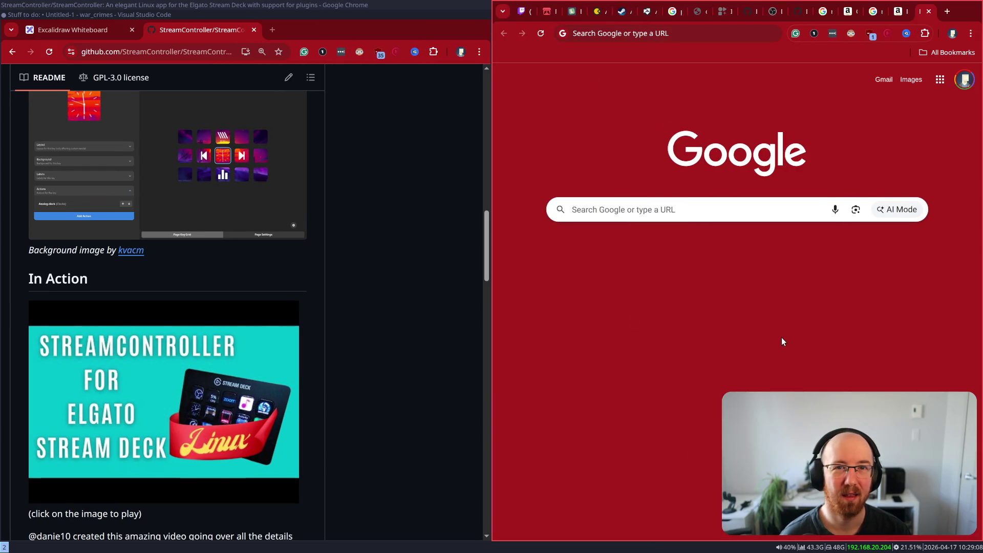
- Close all tabs except Twitch, then close the Twitch window and open a new terminal
left_click(515, 12)
right_click(515, 12)
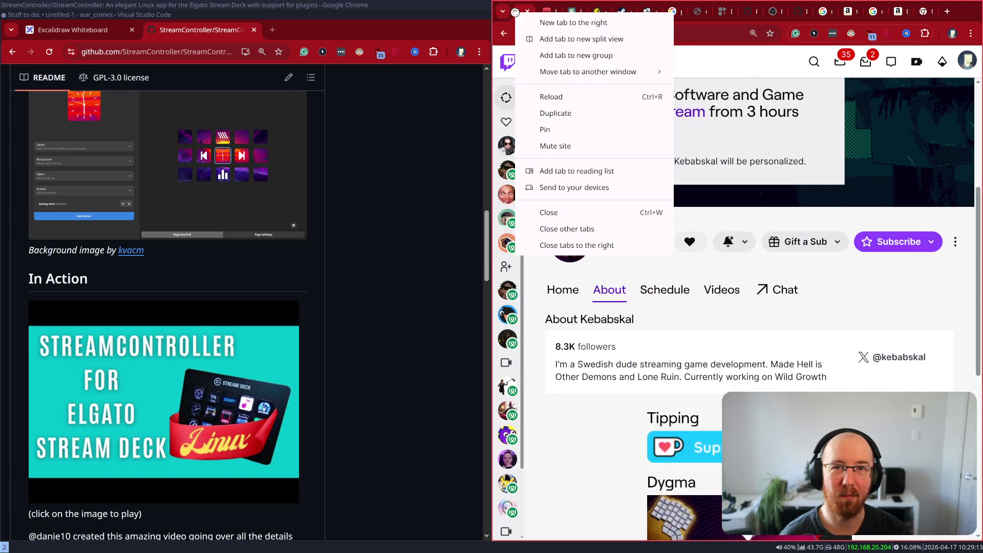
left_click(589, 244)
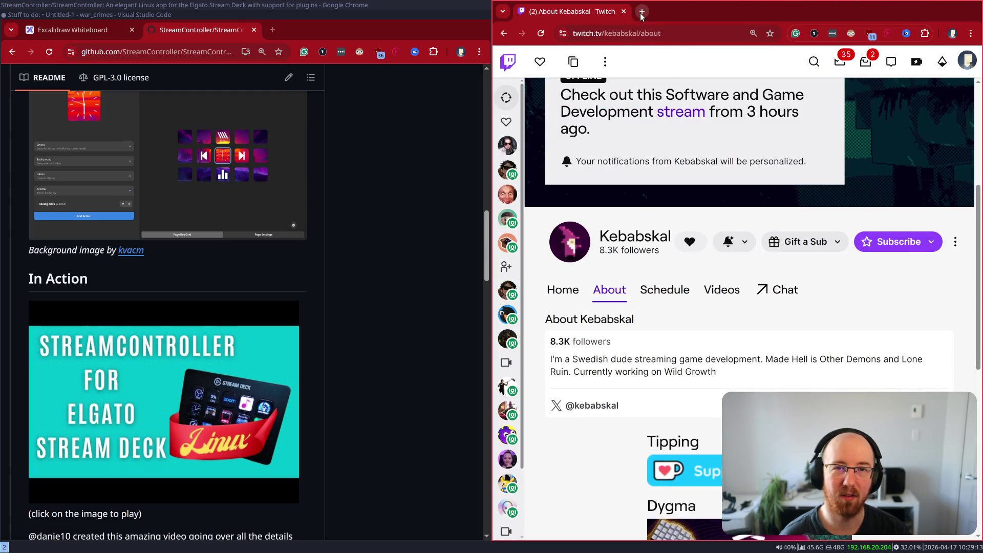
left_click(621, 35)
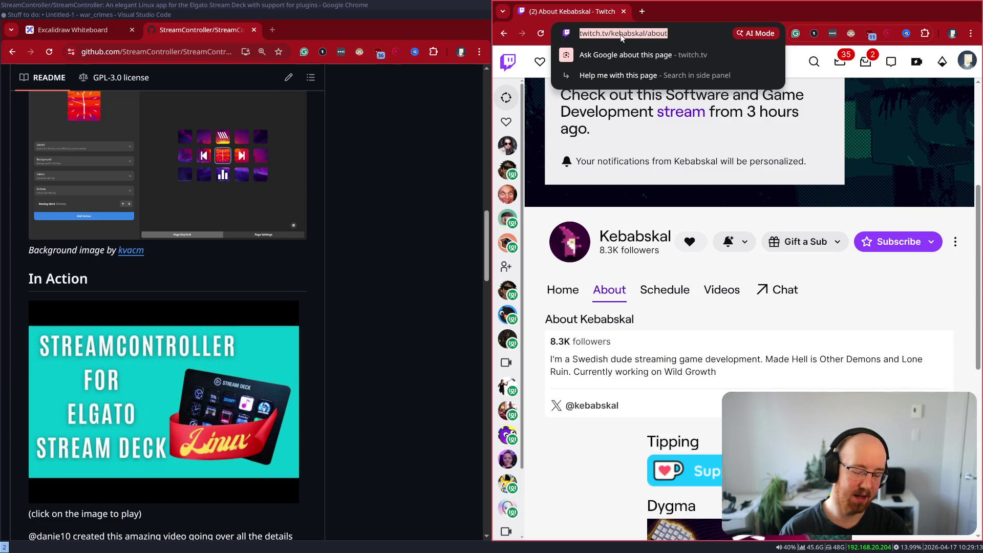
key("ctrl+w")
key("super+Return")
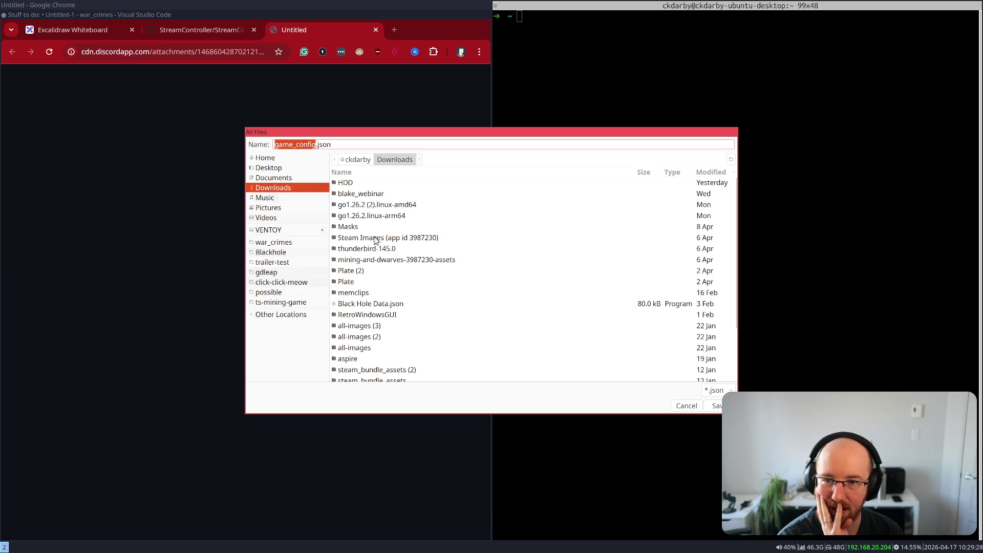
- Navigate the save dialog from gdleap to github/fishing-village and into the Fishing Village project folder
left_click(273, 275)
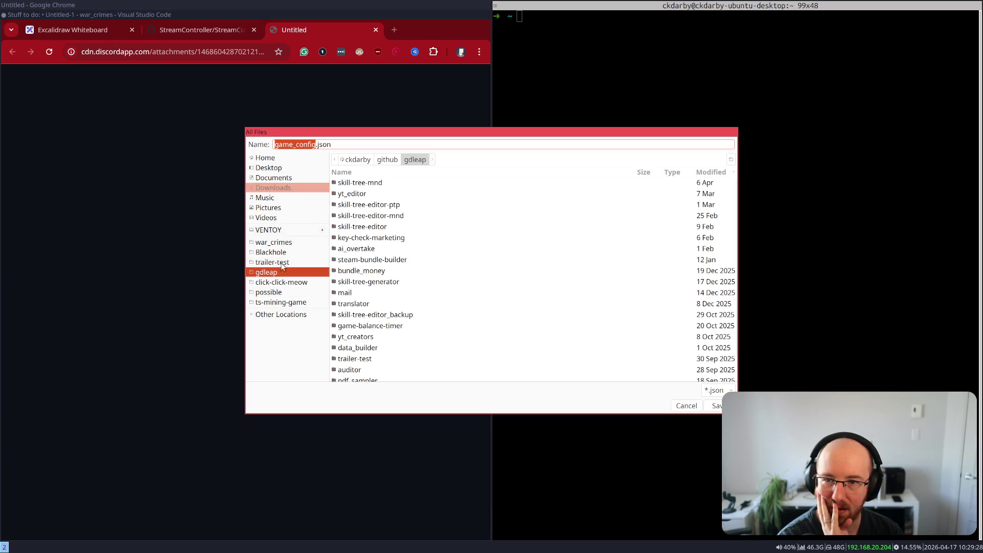
left_click(387, 160)
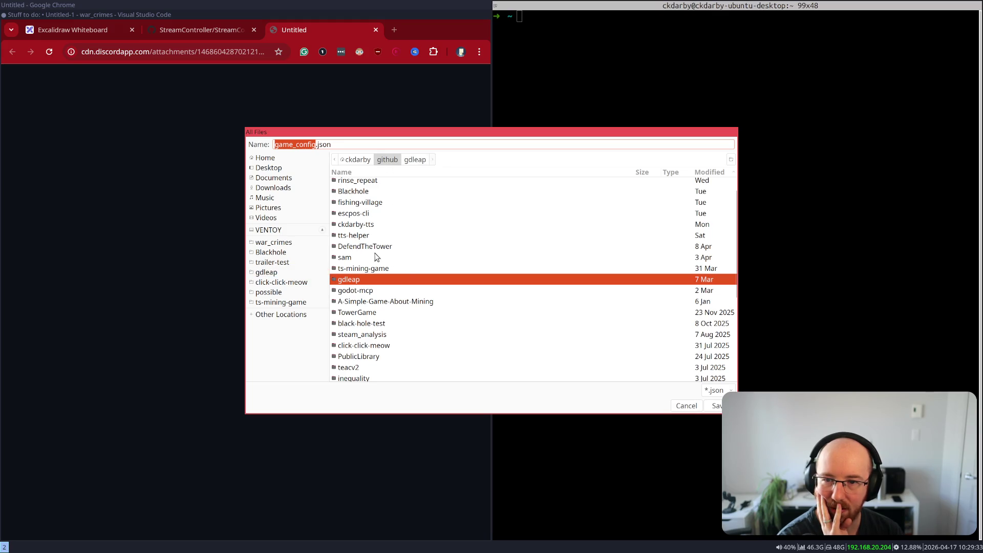
scroll(377, 256, "up", 2)
double_click(366, 227)
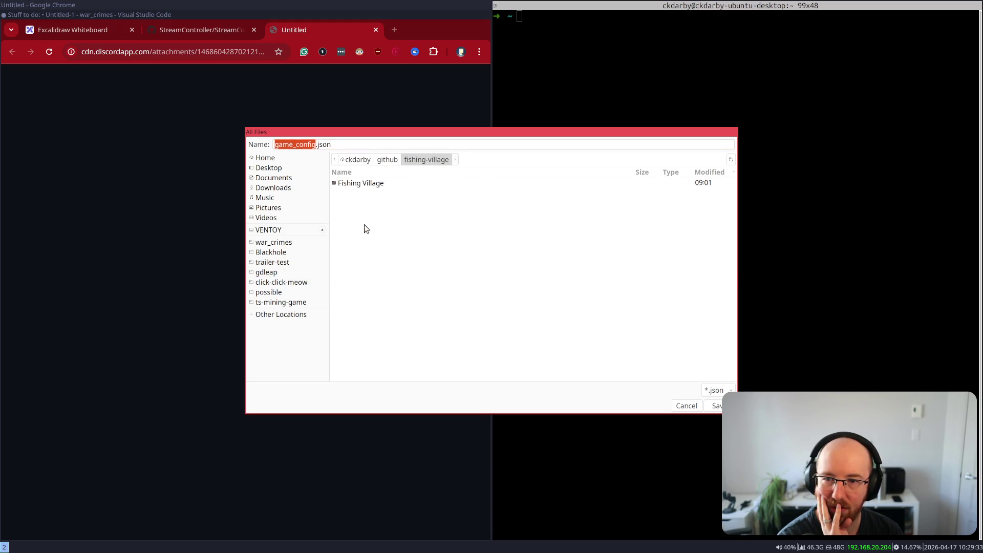
left_click(356, 188)
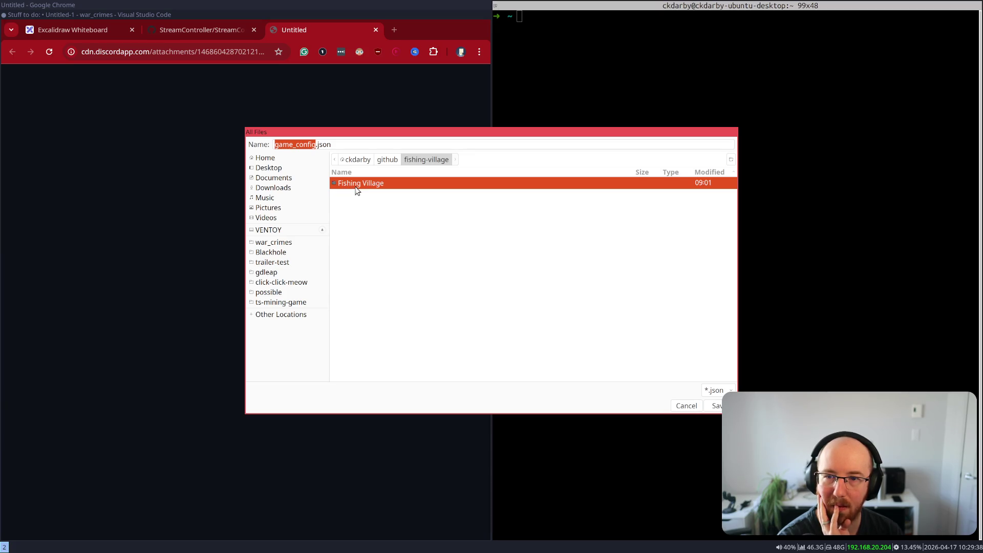
double_click(344, 186)
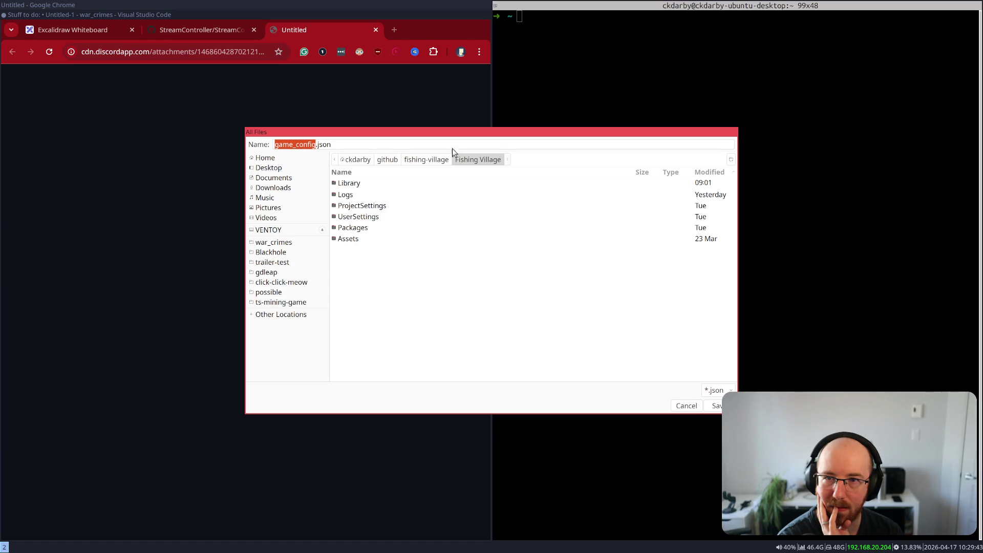
- Open ~/github/fishing-village in VS Code from the terminal with the code command
type("code ~/")
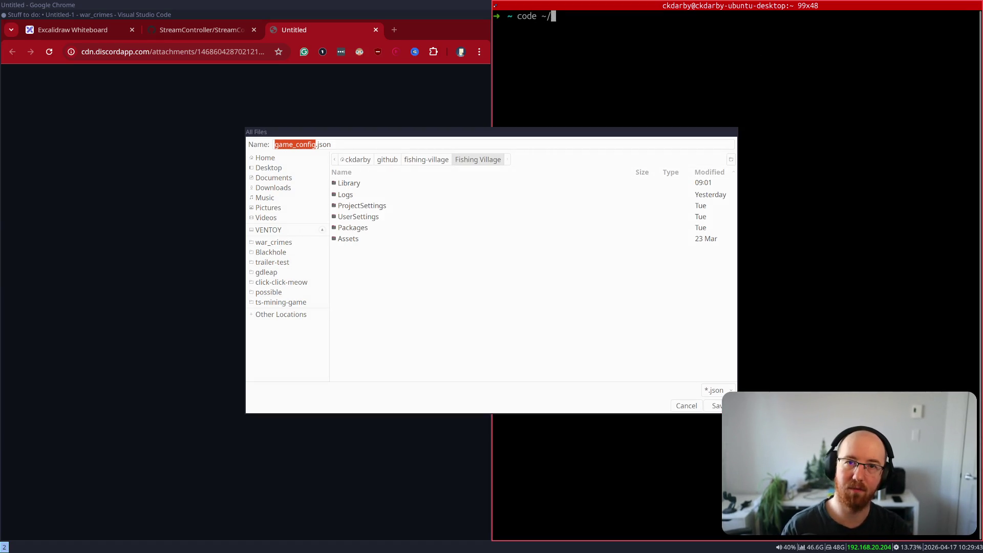
key("ctrl+r")
type("fishing")
mouse_move(515, 307)
left_mouse_down()
mouse_move(79, 296)
mouse_move(222, 311)
left_mouse_up()
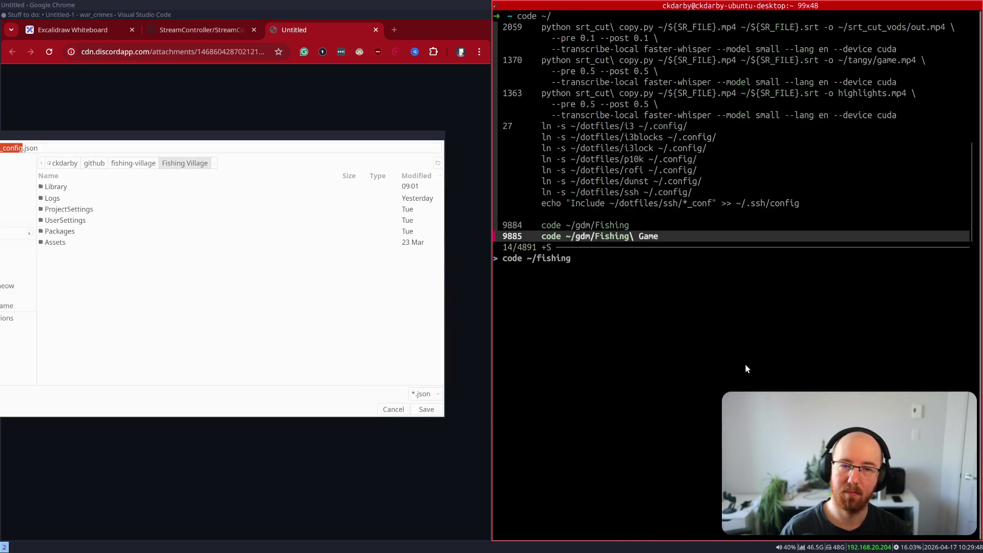
key("Return")
key("ctrl+Left")
key("ctrl+Left")
key("ctrl+Left")
key("ctrl+k")
type("github/fi")
key("Tab")
key("Return")
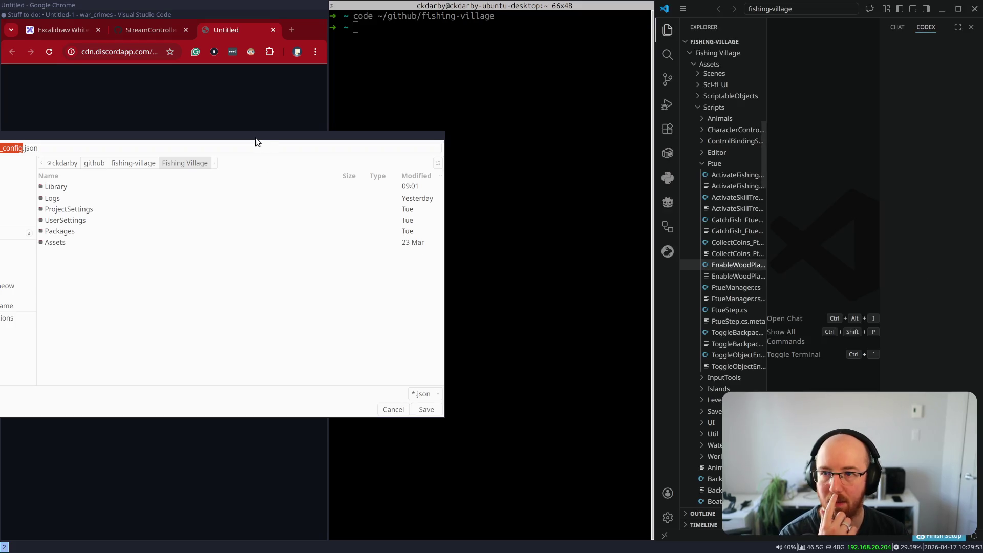
- Save game_config.json into Assets/Resources, replacing the existing copy
mouse_move(256, 137)
left_mouse_down()
mouse_move(365, 176)
mouse_move(421, 176)
left_mouse_up()
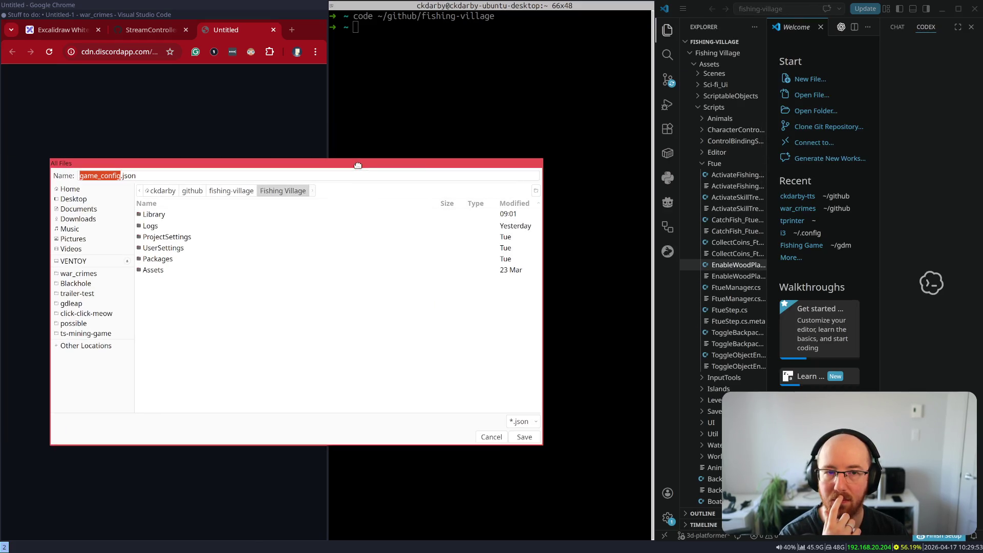
key("ctrl+p")
type("game_confi")
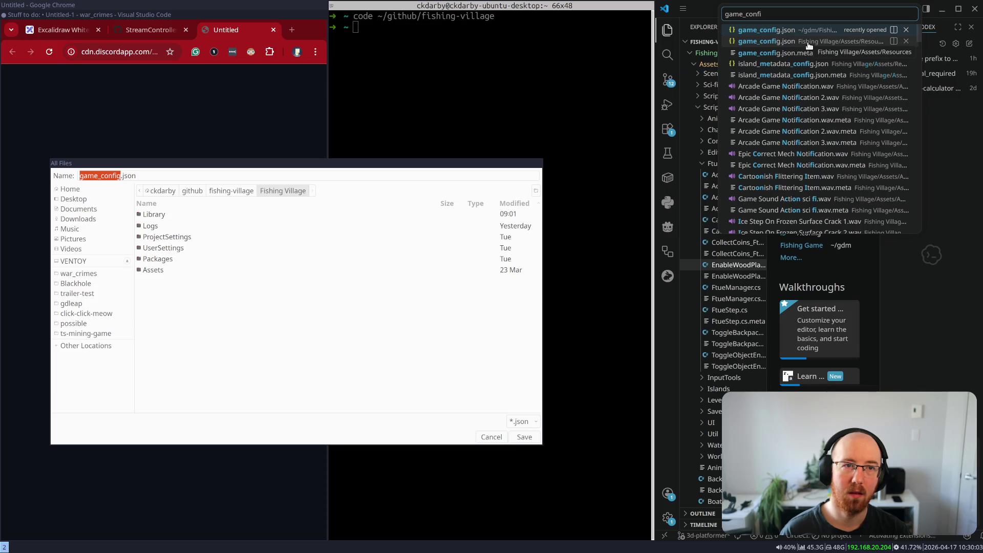
double_click(153, 270)
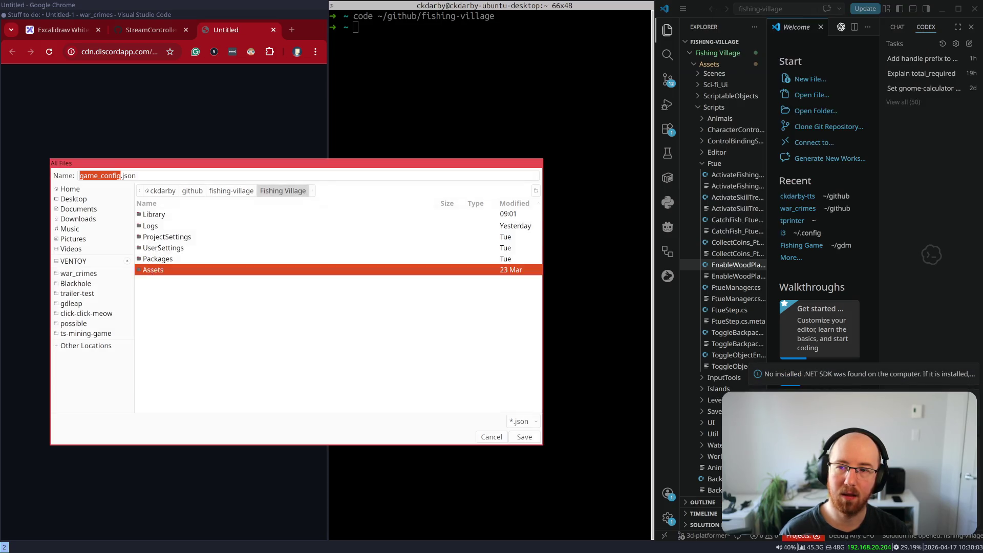
double_click(165, 226)
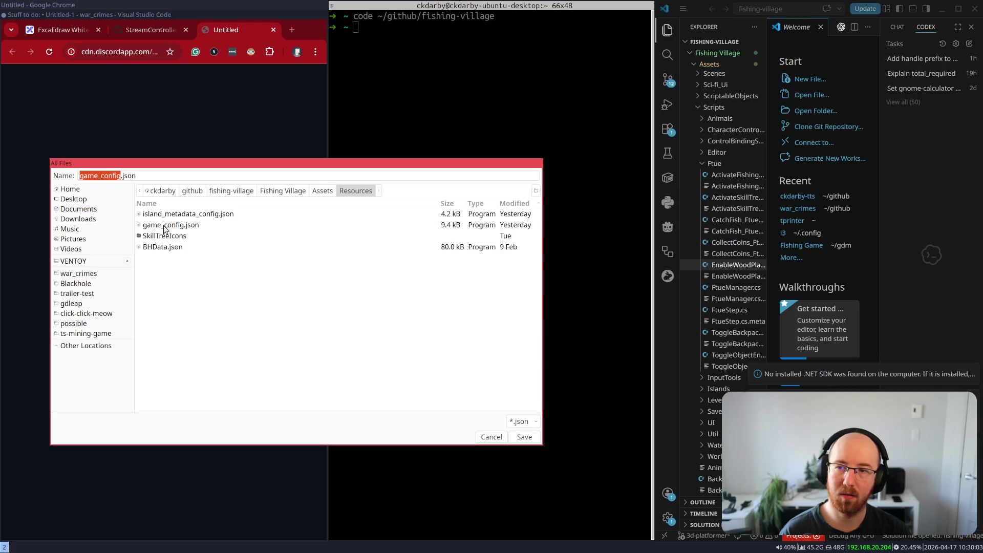
left_click(165, 226)
left_click(522, 437)
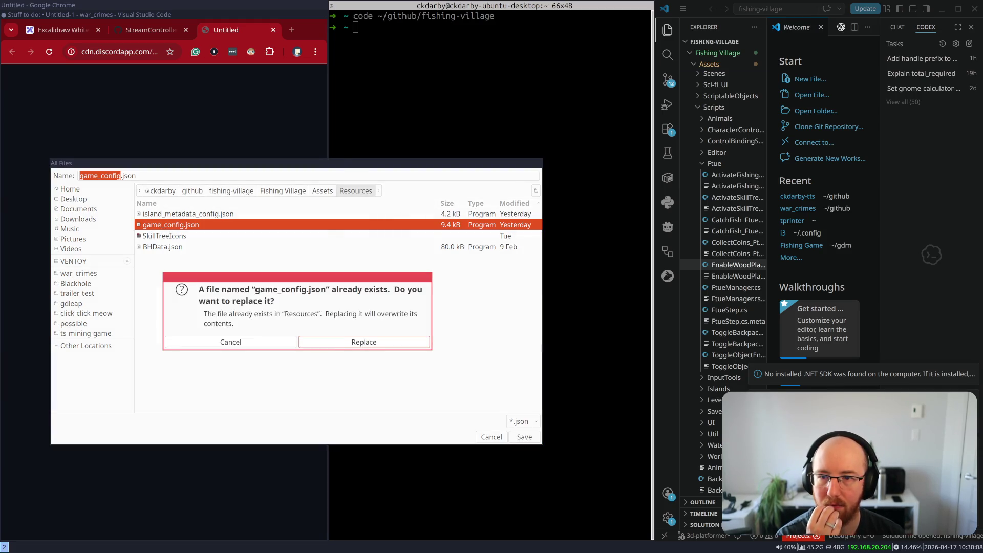
left_click(363, 342)
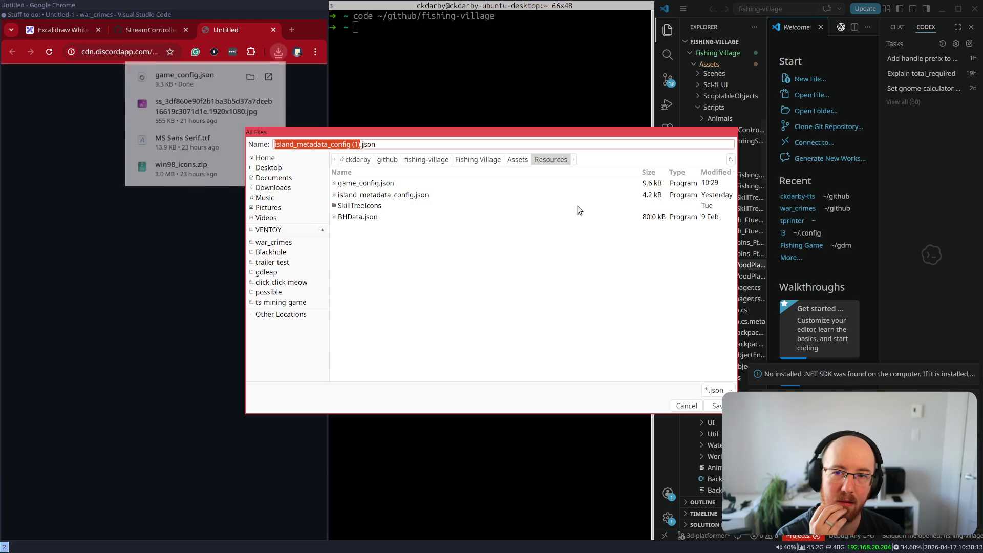
- Save island_metadata_config.json over the existing copy and close the terminal
left_click(369, 197)
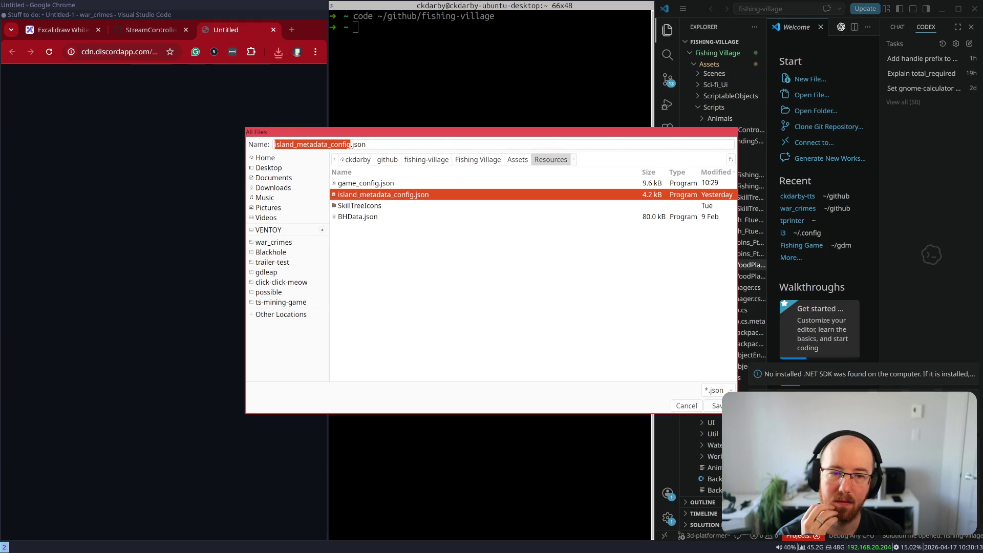
key("Return")
left_click(512, 310)
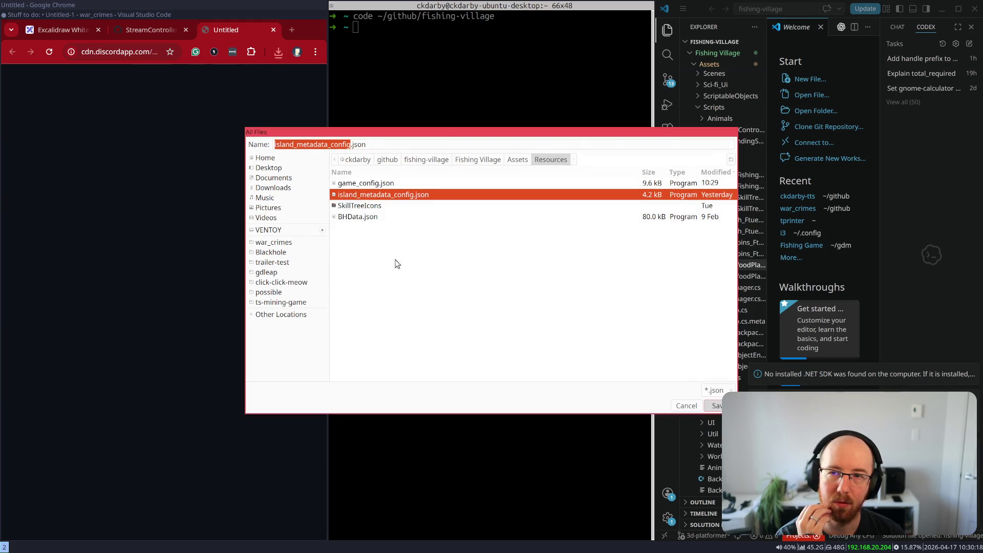
key("ctrl+d")
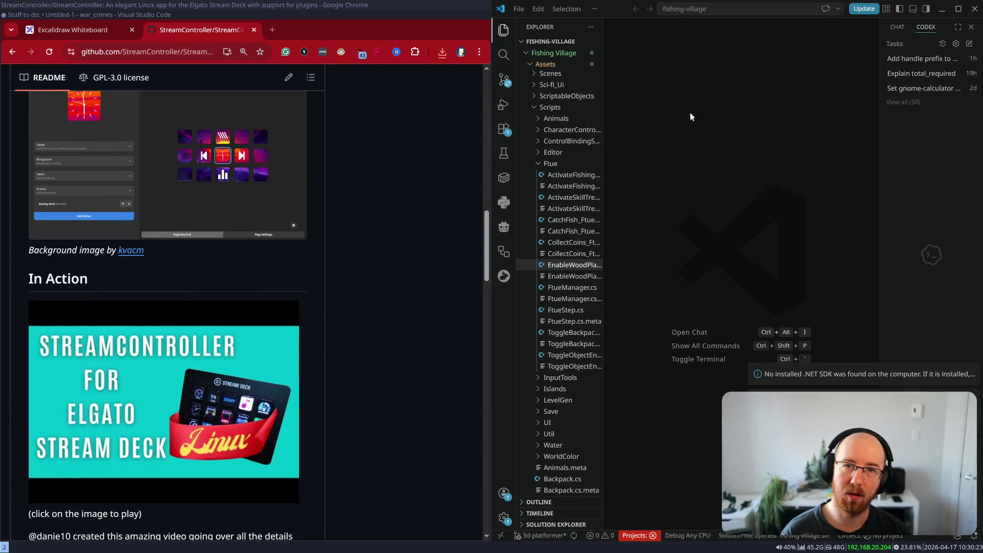
- Quit VS Code through File > Exit and launch Unity Hub from the app launcher
left_click(519, 9)
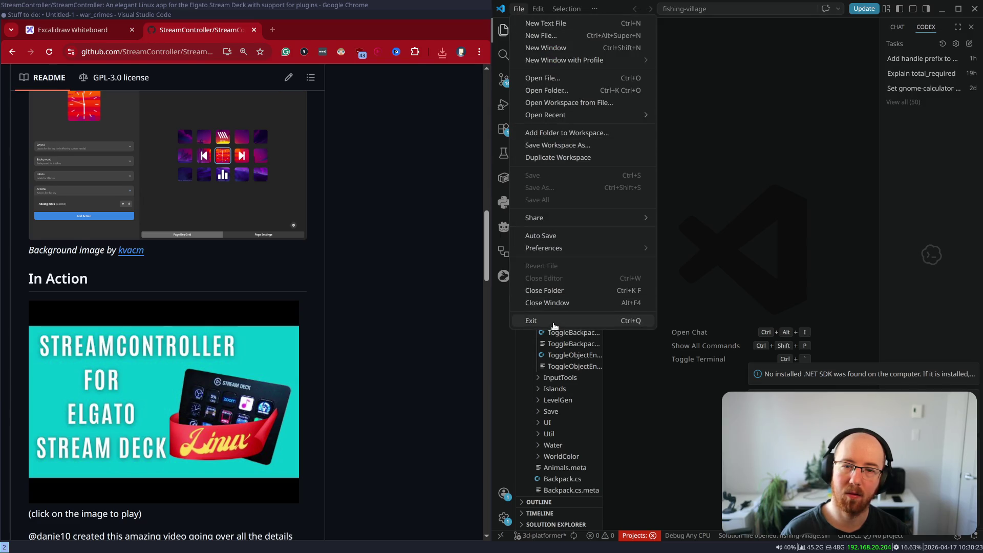
left_click(531, 320)
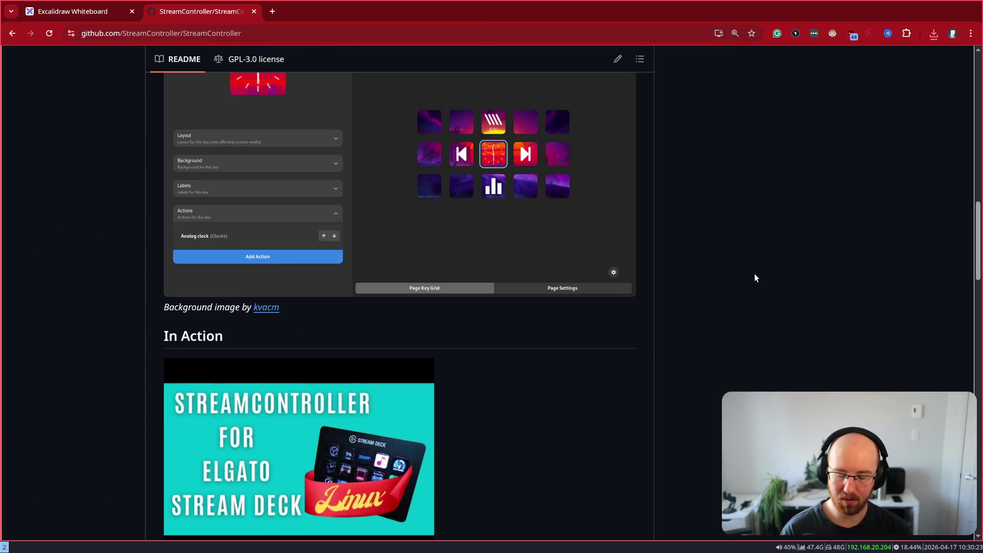
key("super+d")
type("unity")
key("Return")
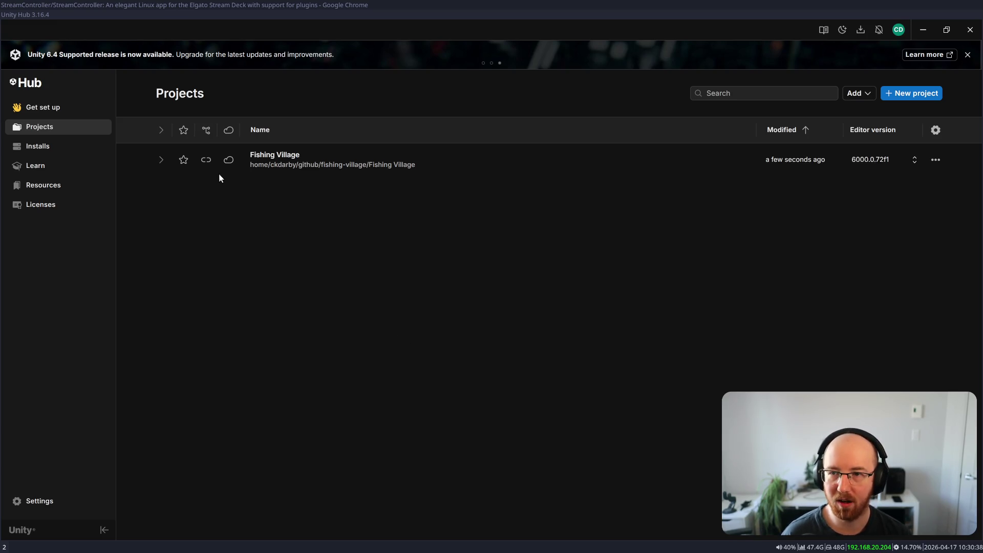
- Open the Fishing Village project in the Unity editor
mouse_move(229, 161)
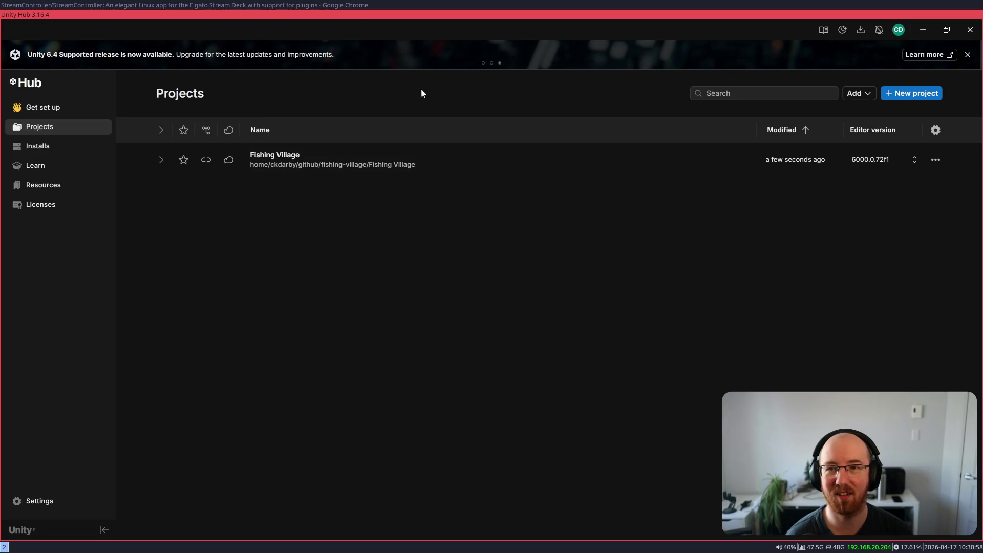
left_click(308, 159)
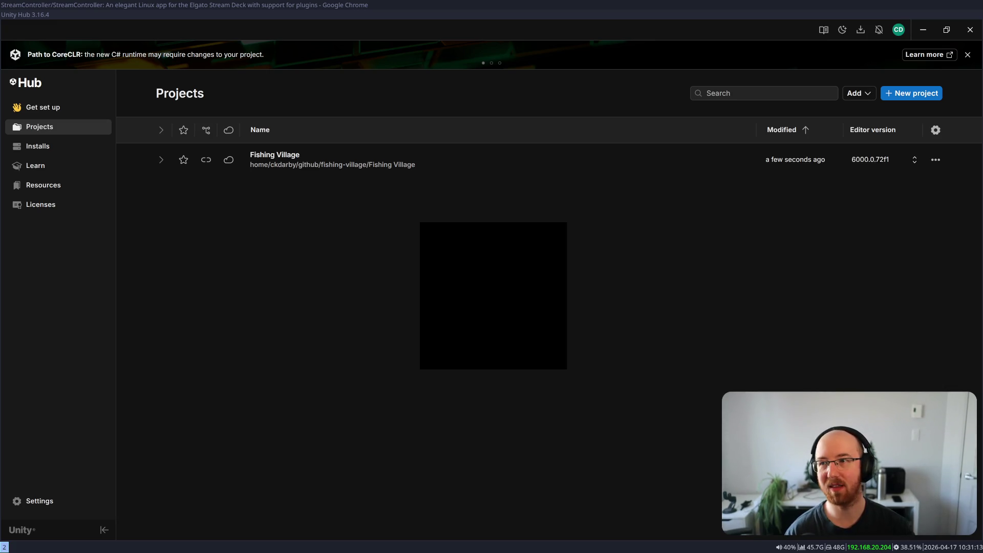
key("super+d")
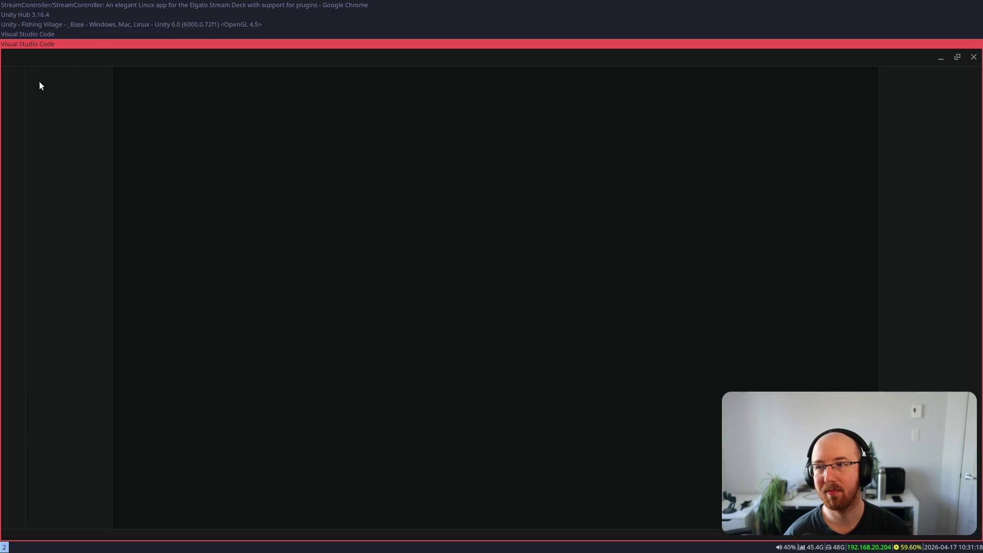
- Add '- Announce ad breaks in chat (Streamlabs, have it probably put !tts ads soon/playing)' as line 4 of the to-do note
left_click(58, 36)
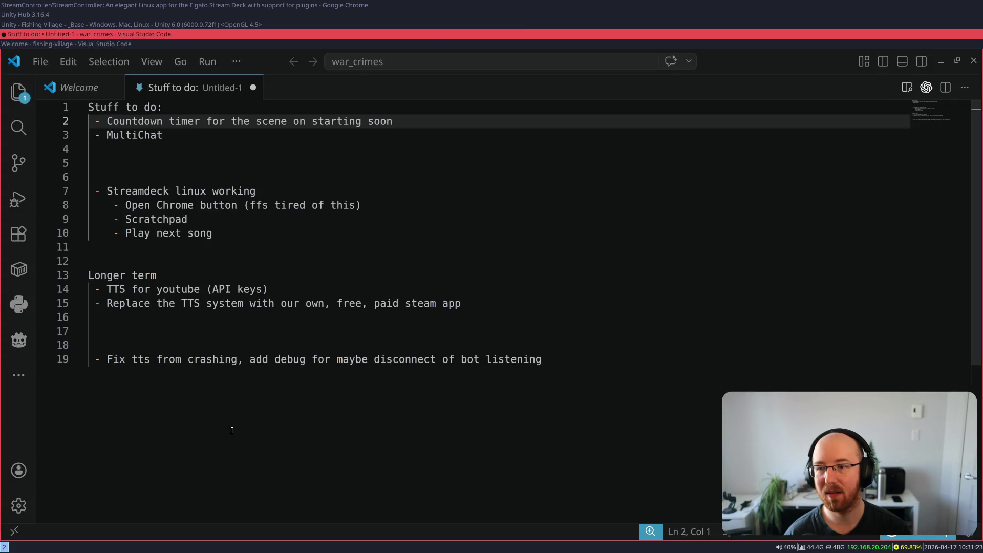
left_click(130, 148)
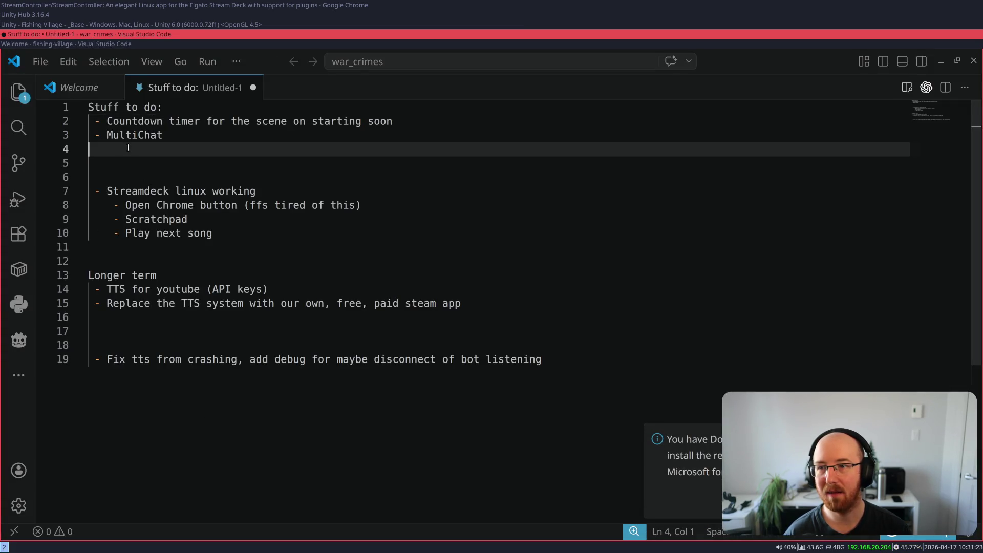
type("- ")
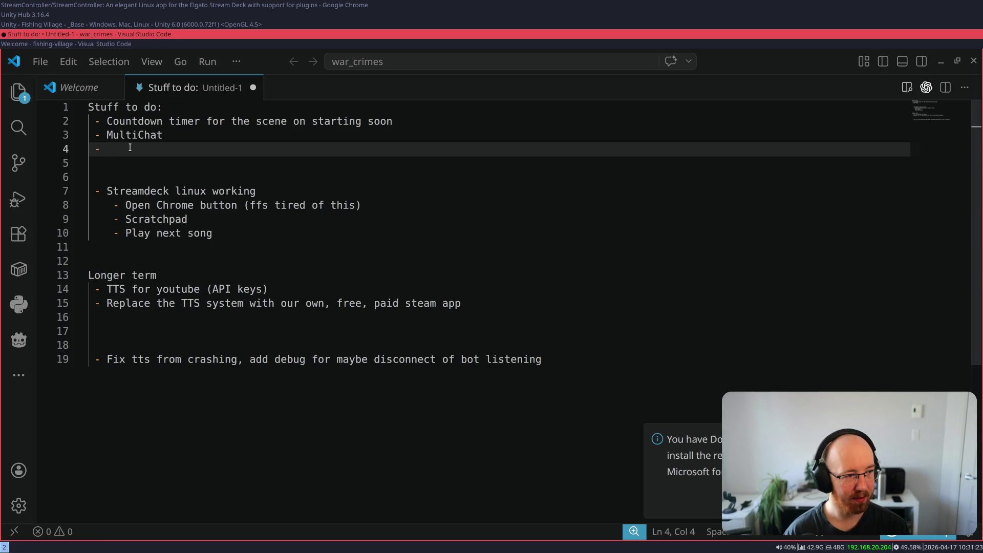
type("Announce a")
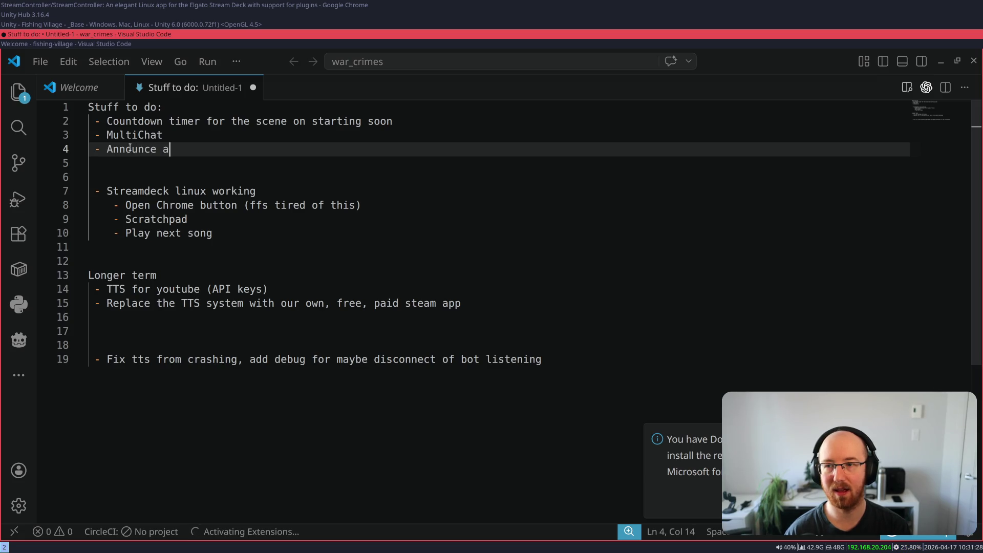
type("d breaks in chat")
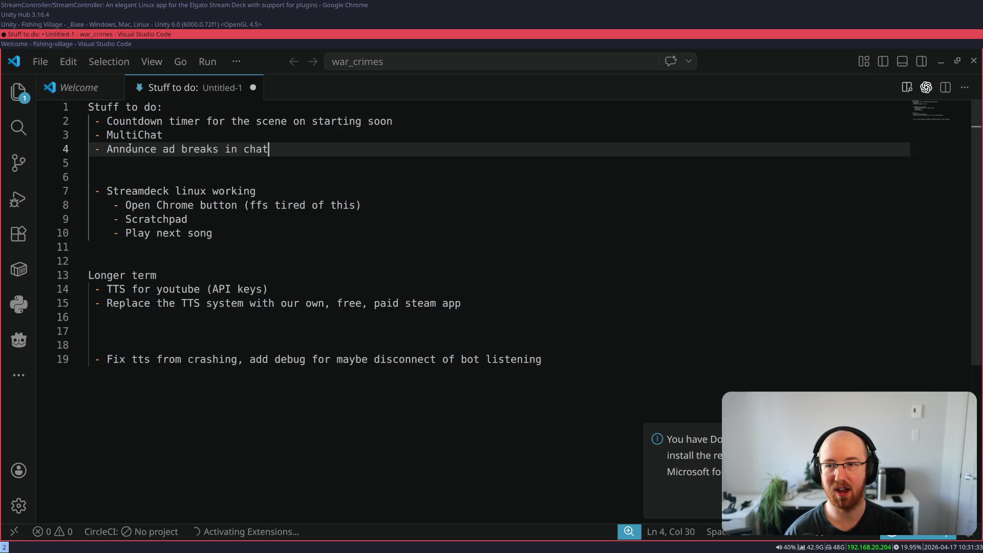
type(" (Str")
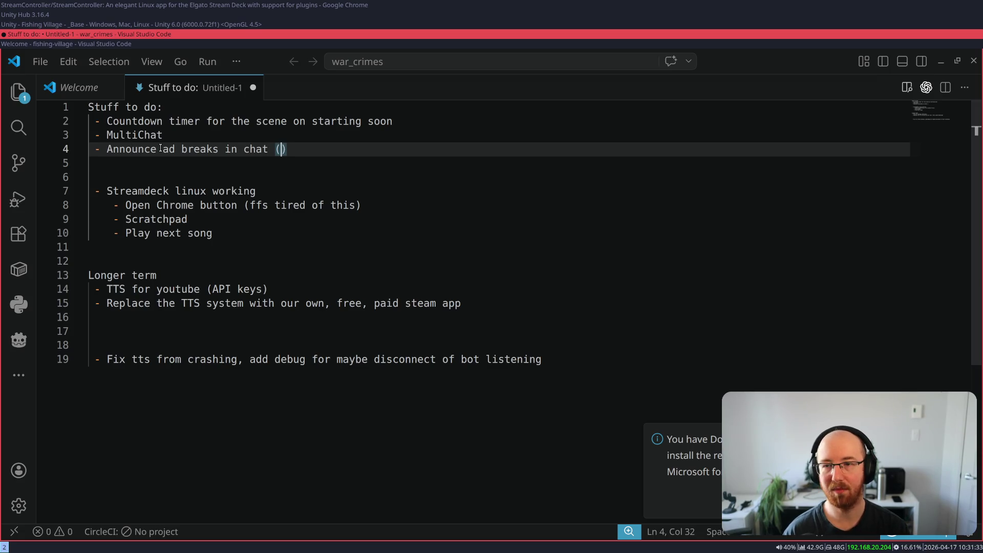
type("eam")
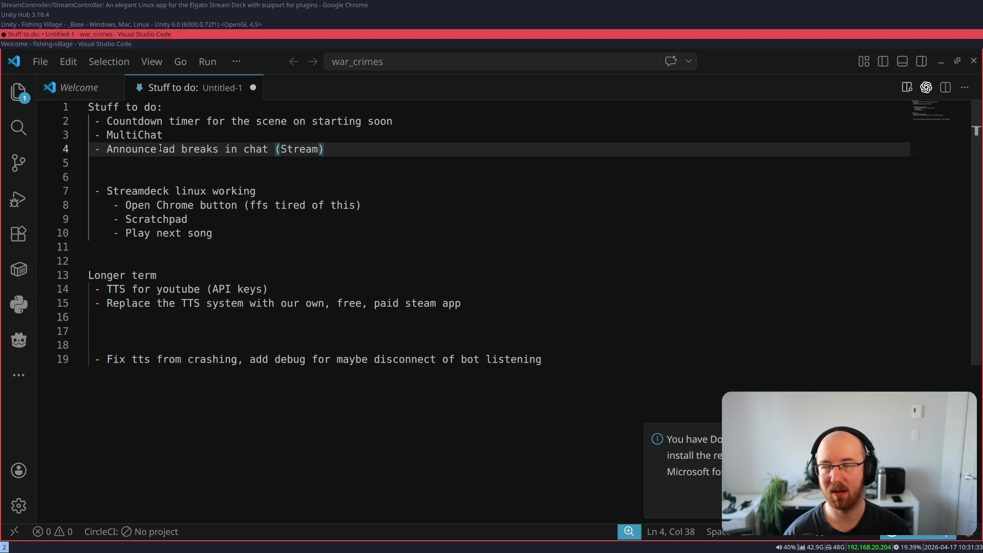
type("erlab")
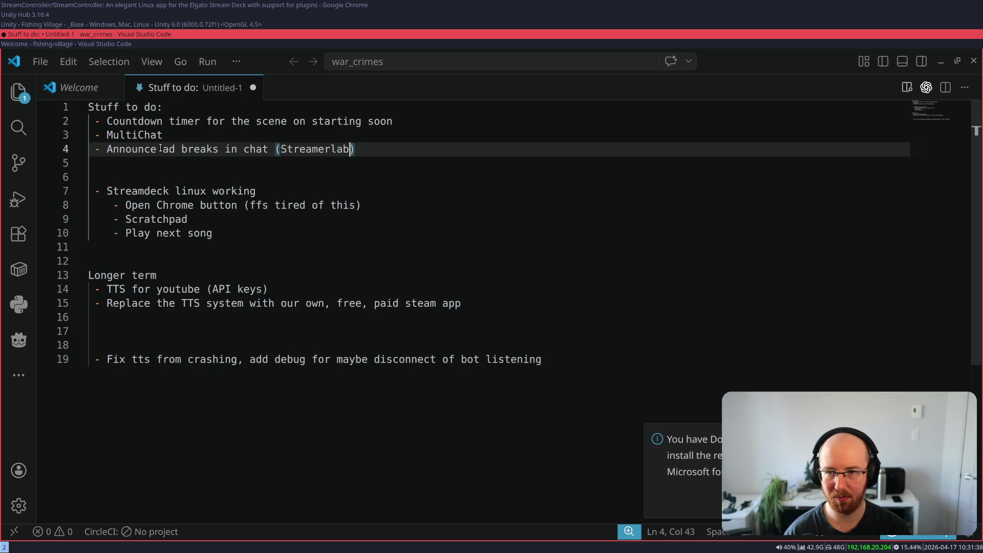
key("BackSpace")
key("BackSpace")
key("BackSpace")
type("labs")
key("BackSpace")
type(", have it pr")
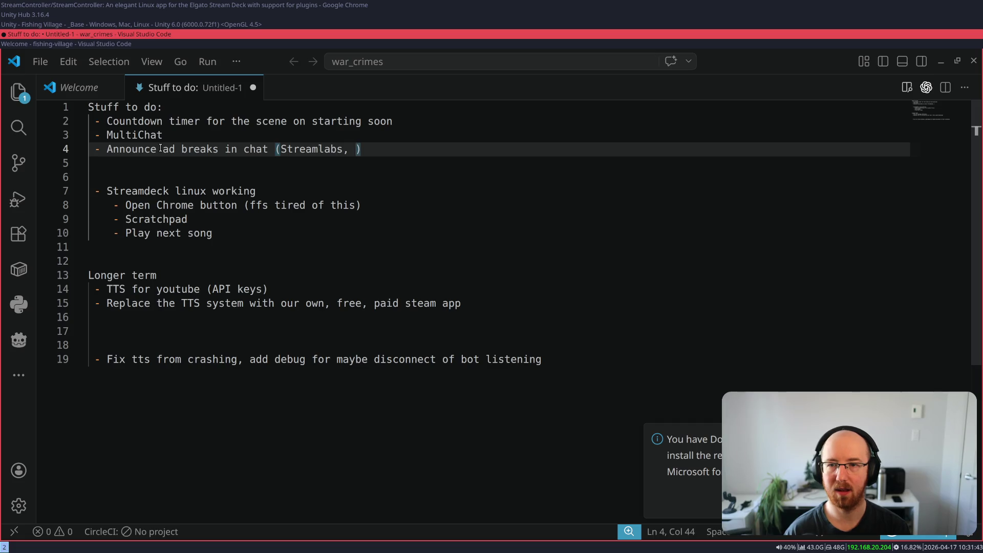
type("obably put !")
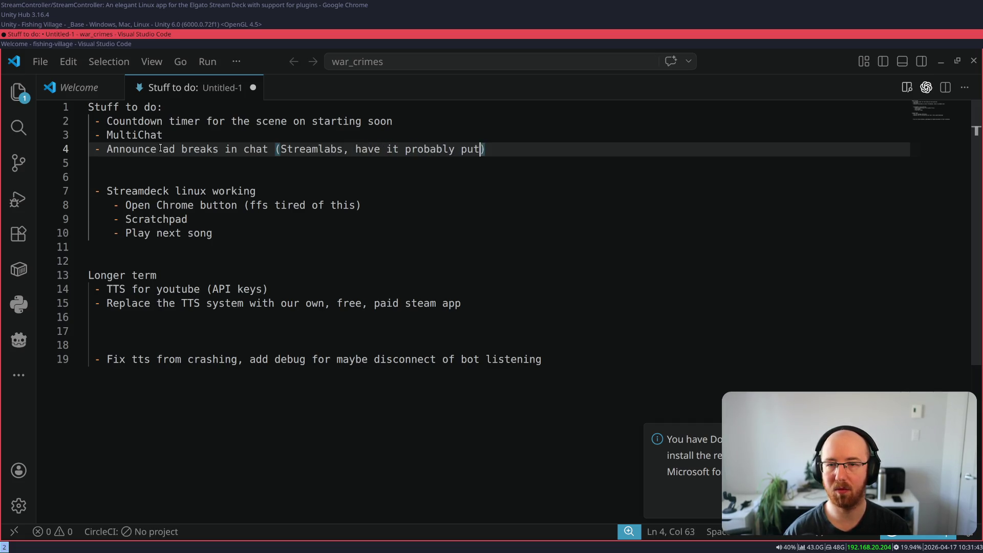
type("tts adss")
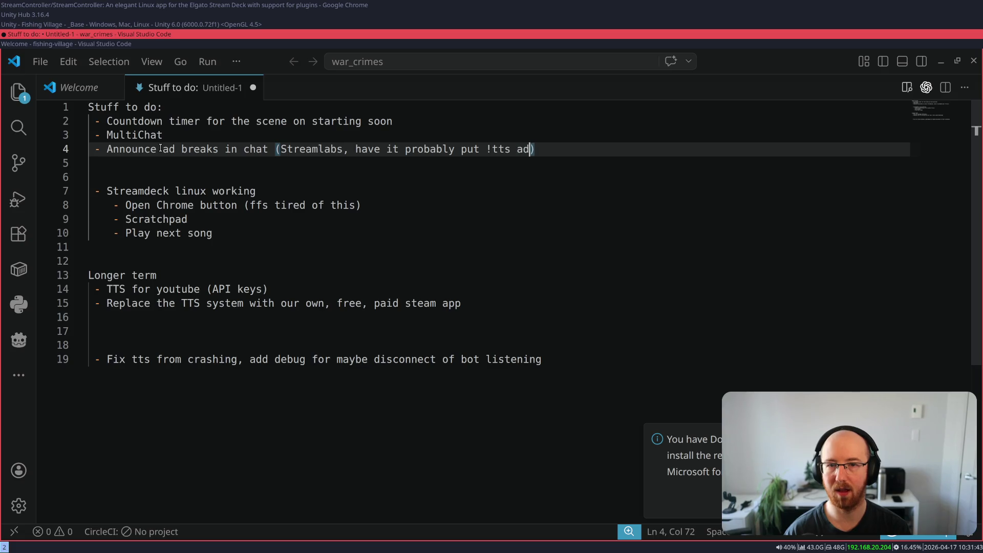
key("BackSpace")
key("BackSpace")
type("soon/play")
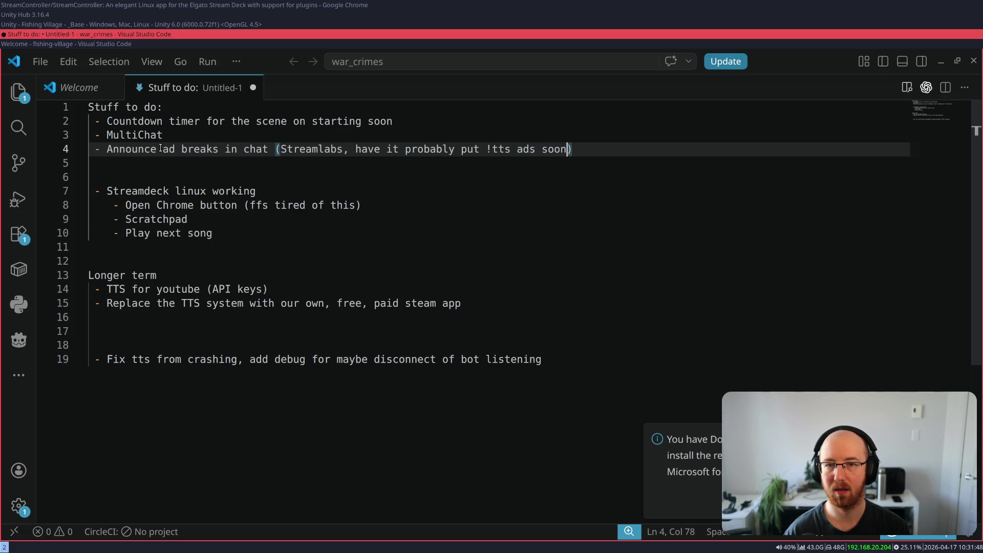
type("ing")
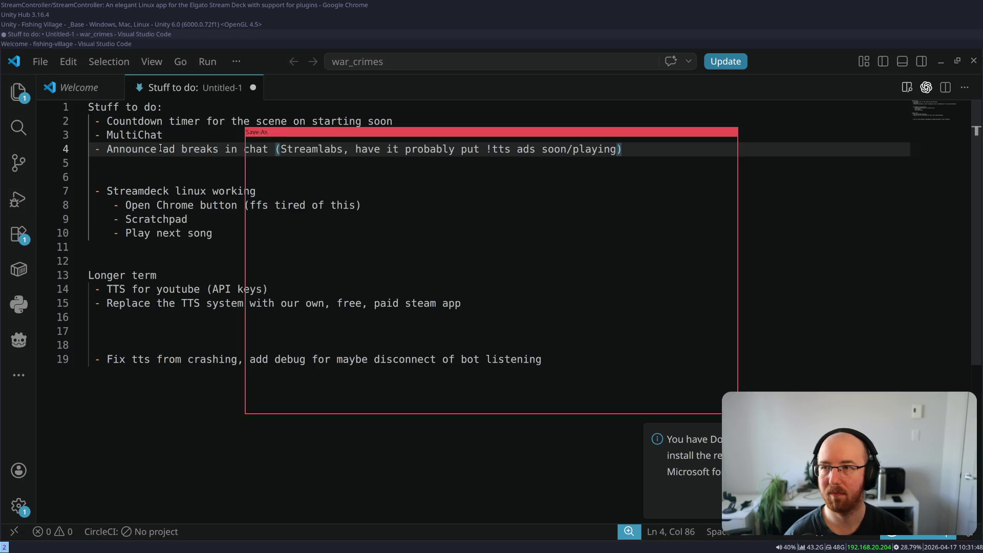
key("alt+Tab")
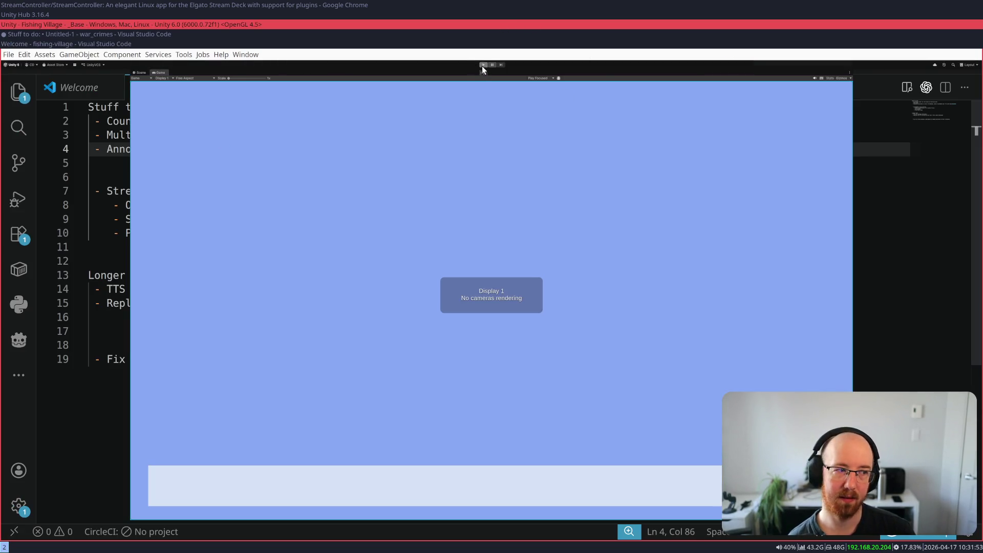
- Go to streamlabs.com in a new tab and log in with Twitch
key("alt+Tab")
key("alt+Tab")
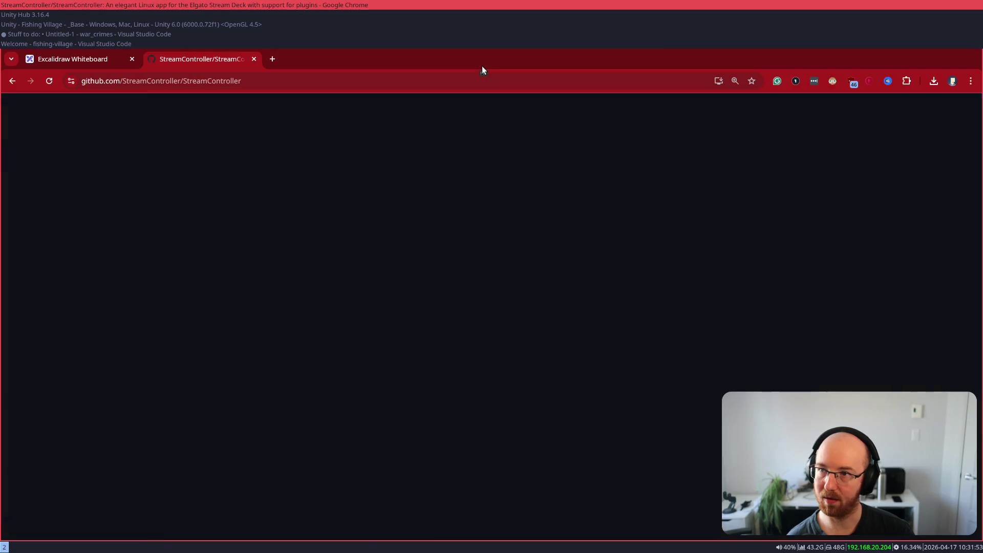
key("ctrl+t")
type("stre")
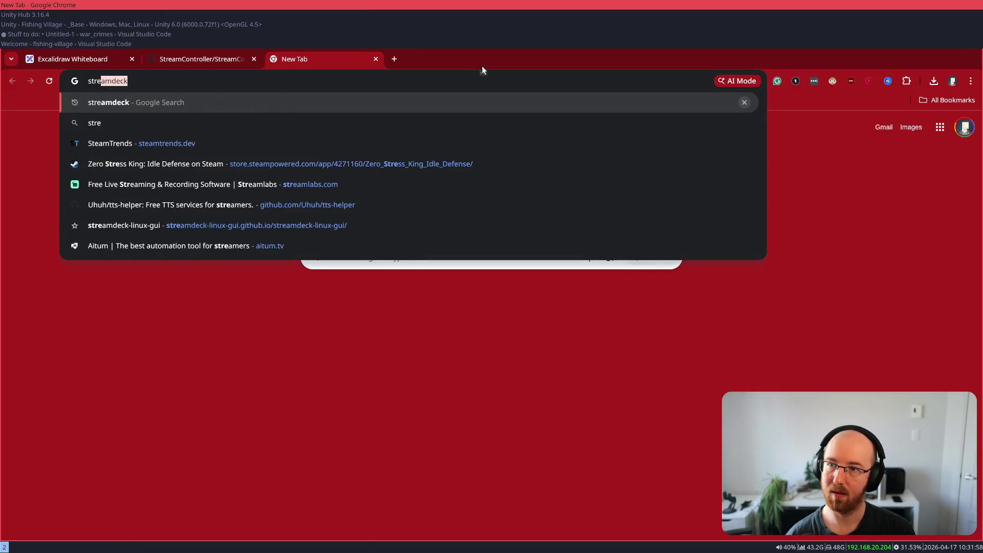
type("amlabs.com")
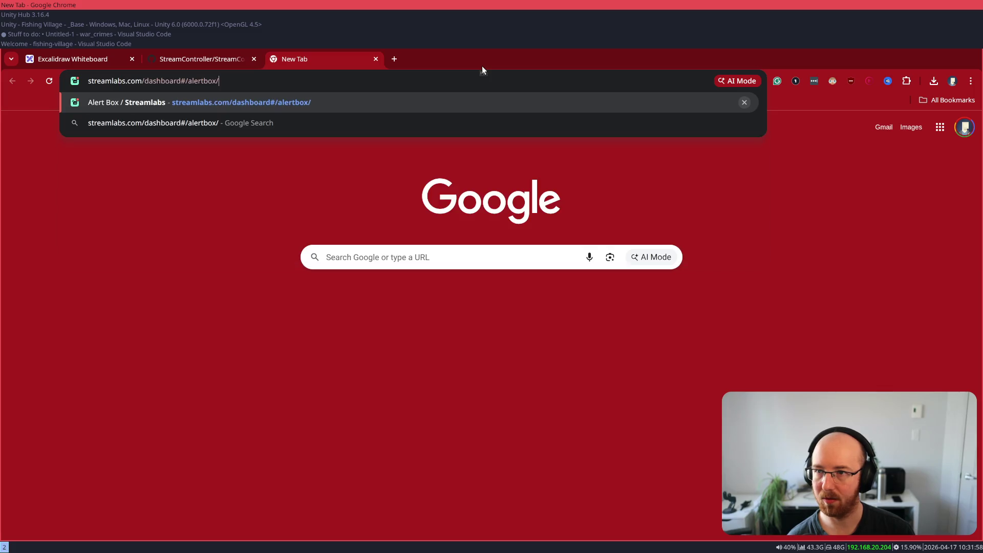
key("Delete")
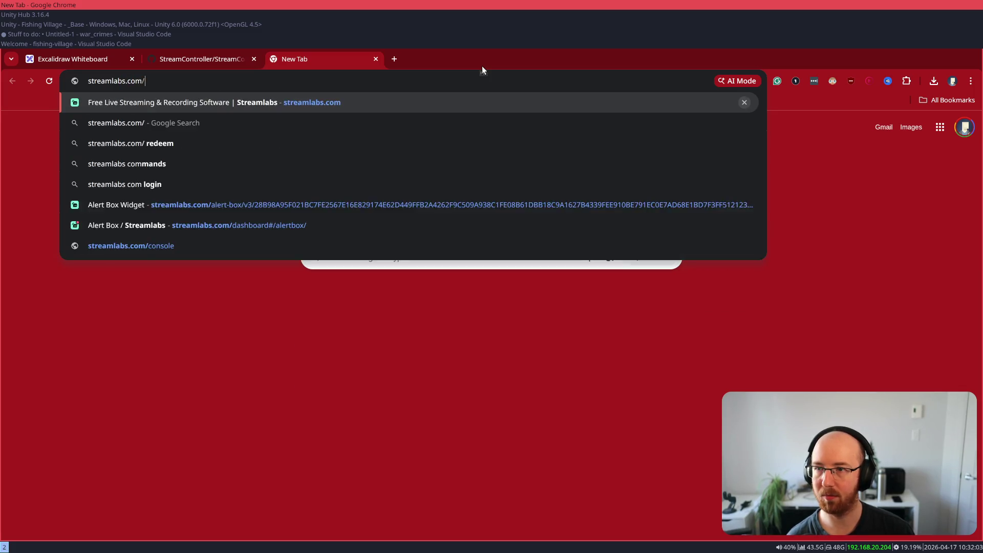
key("Return")
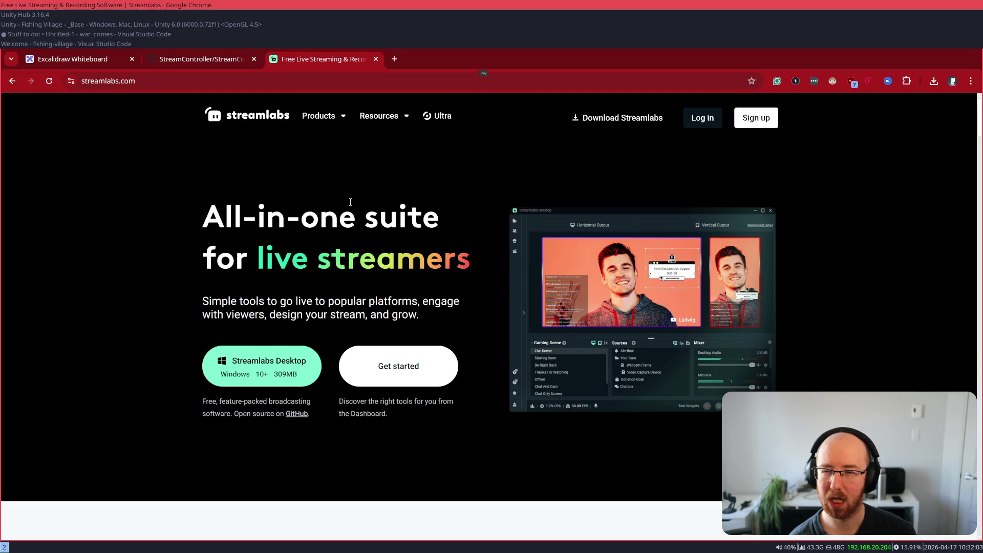
left_click(699, 119)
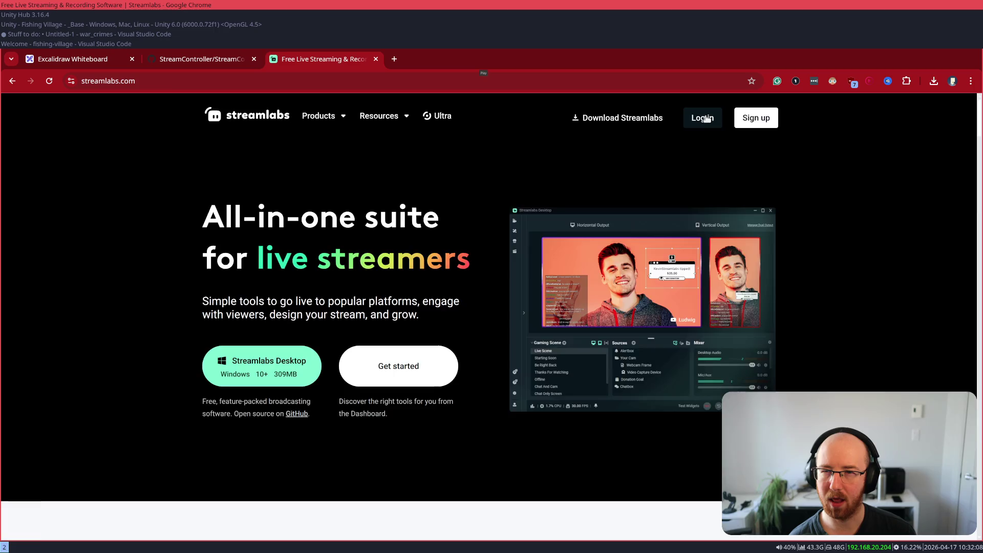
left_click(625, 400)
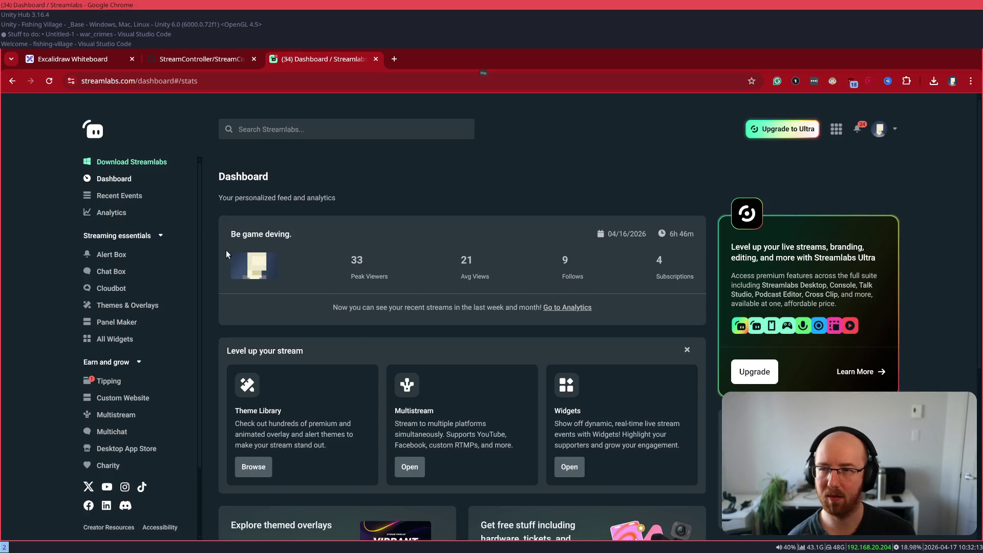
- Look at the Alert Box, then open the Chat Box widget and scroll through its settings
left_click(114, 255)
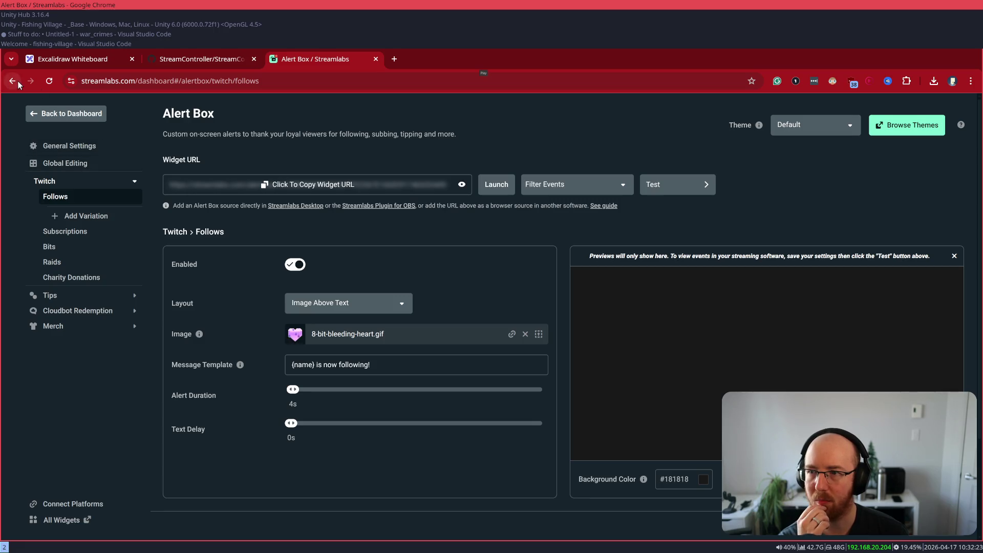
left_click(64, 113)
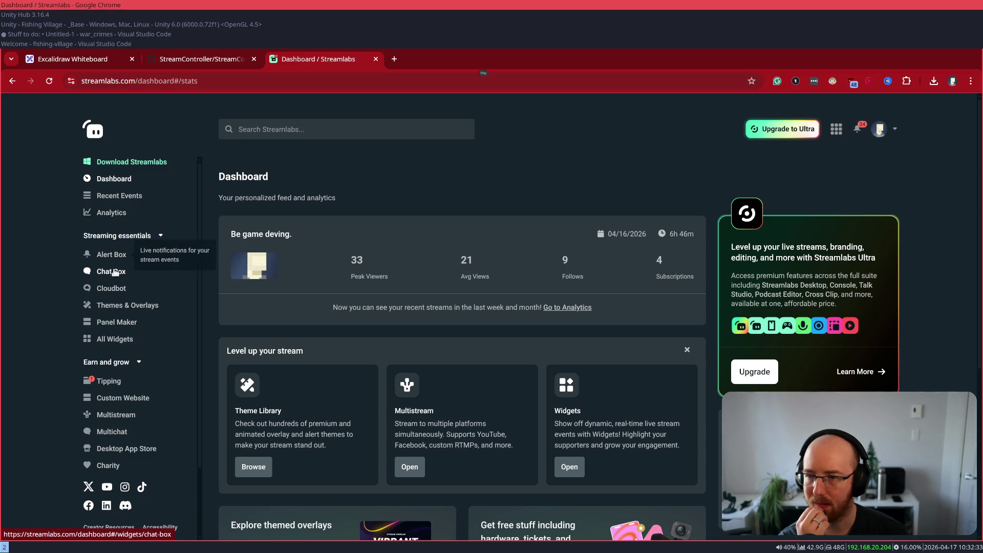
left_click(111, 272)
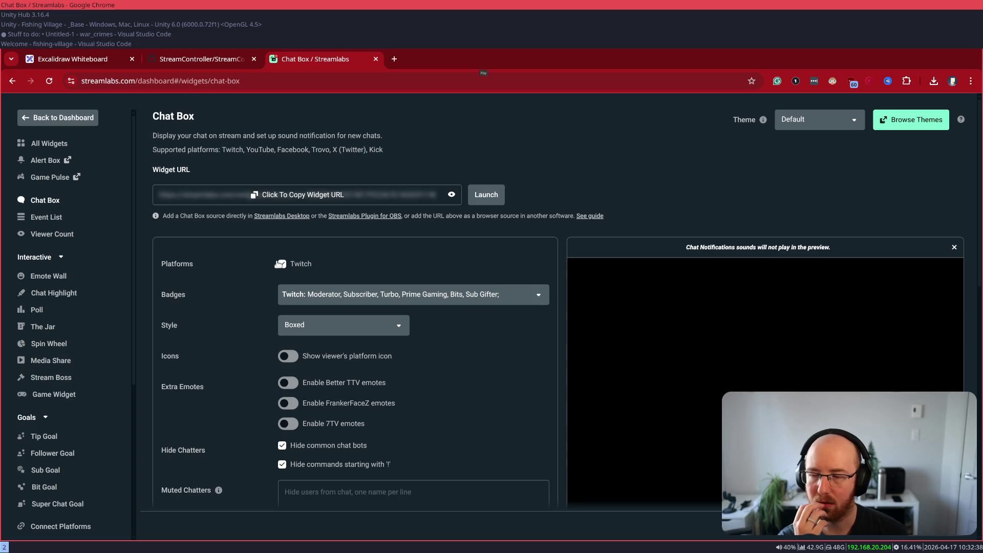
scroll(77, 299, "down", 5)
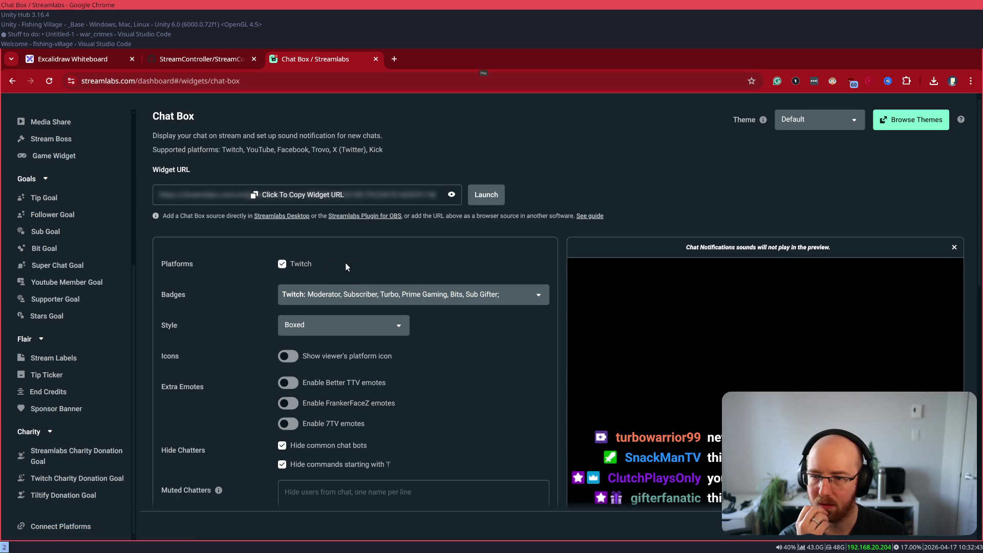
scroll(345, 263, "down", 8)
scroll(346, 266, "down", 3)
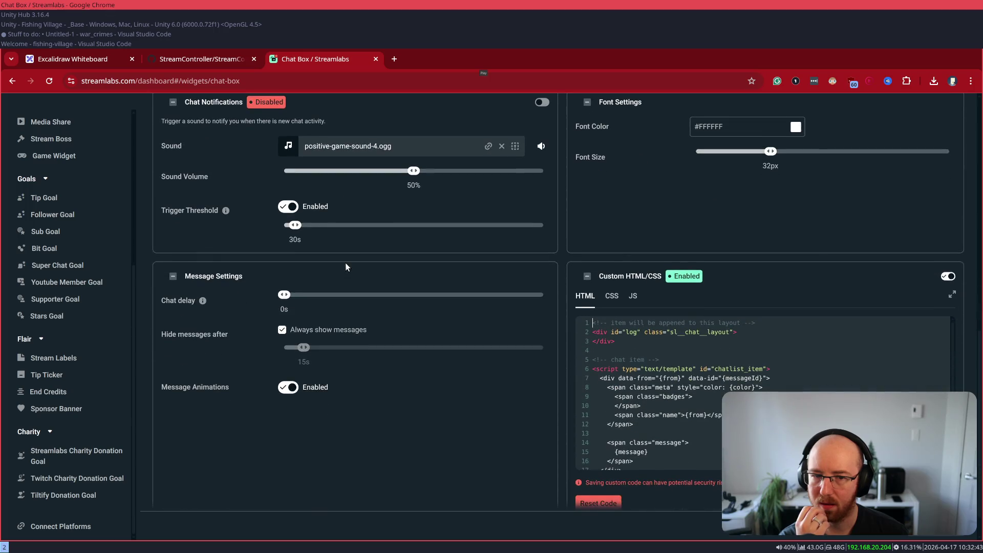
scroll(195, 349, "up", 11)
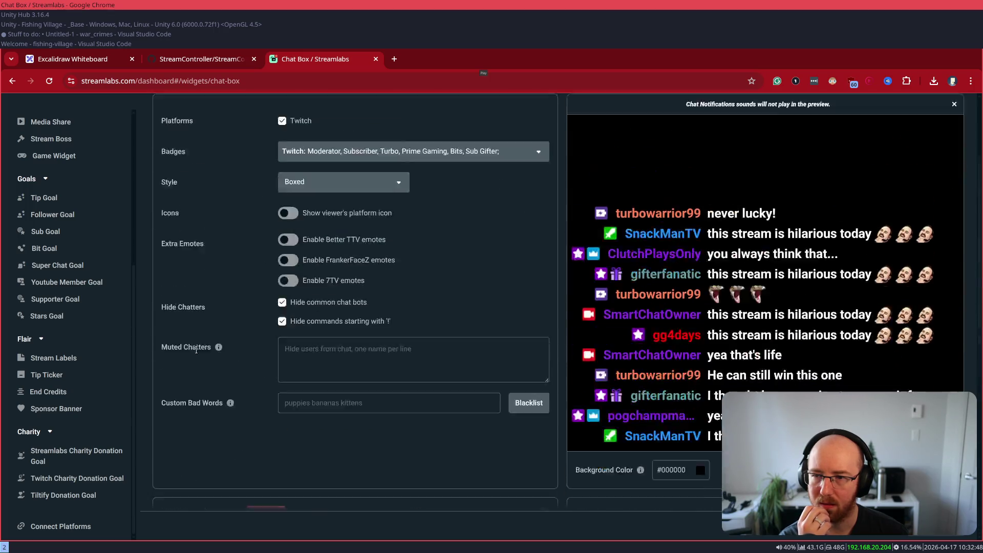
- Keep Twitch chat enabled with all Twitch badges, and move the Chat Box tab into its own window
left_click(283, 264)
left_click(282, 264)
left_click(337, 288)
left_click(434, 255)
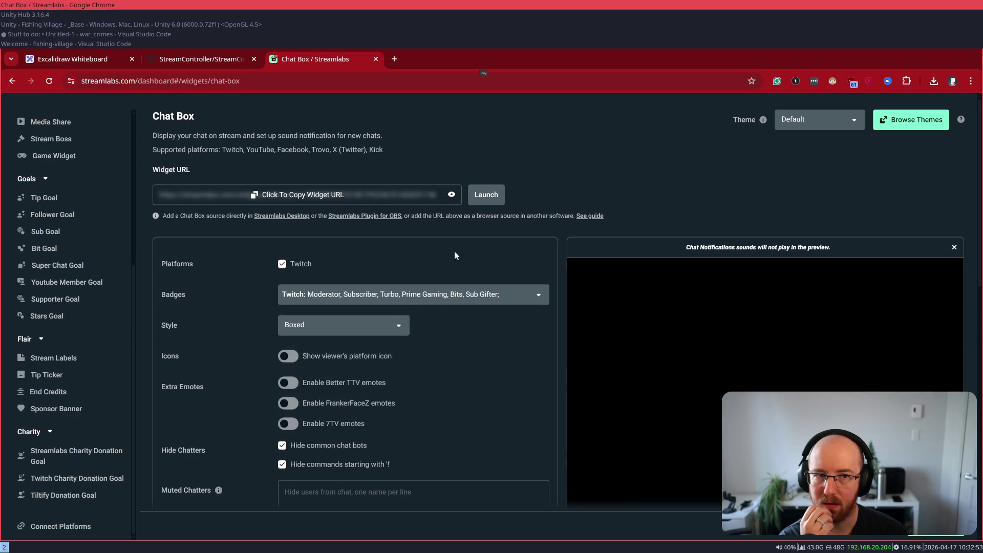
left_click_drag(333, 57, 353, 102)
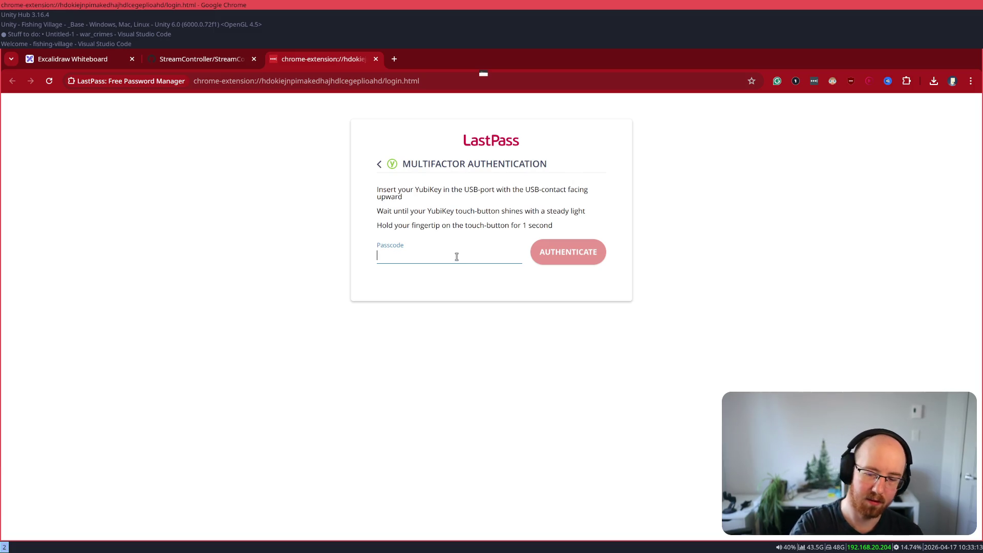
- Enter the YubiKey one-time passcode and submit it to complete LastPass authentication
type("cccccbhkvlhdrtljfbgdnkcjklgerbhvivdneigjbjlt")
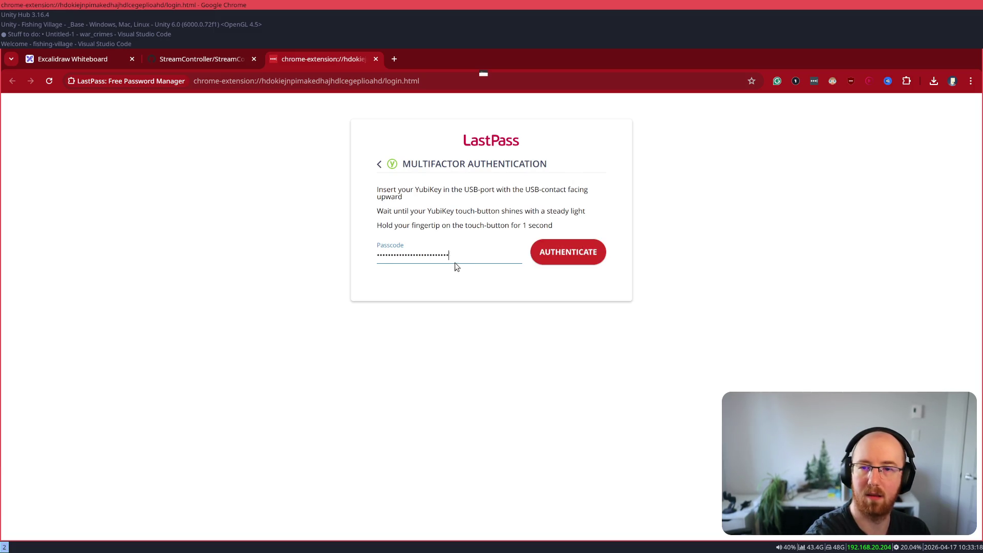
key("Return")
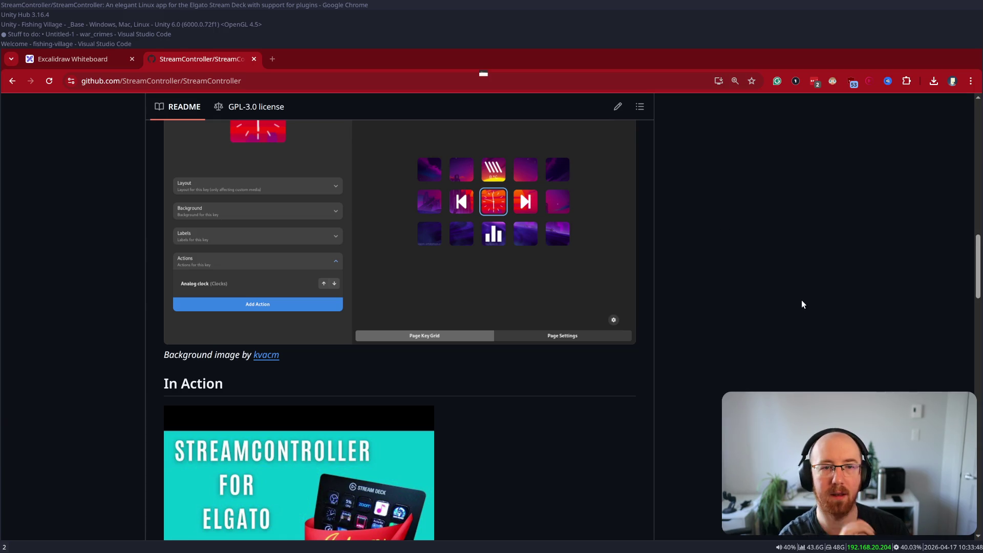
key("ctrl+t")
type("yuni")
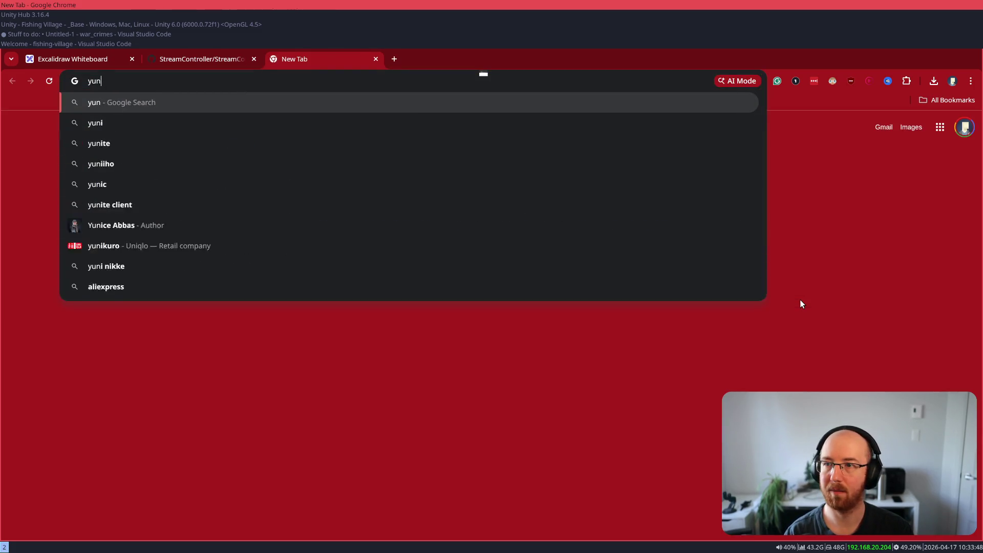
key("BackSpace")
key("BackSpace")
type("bike")
key("Return")
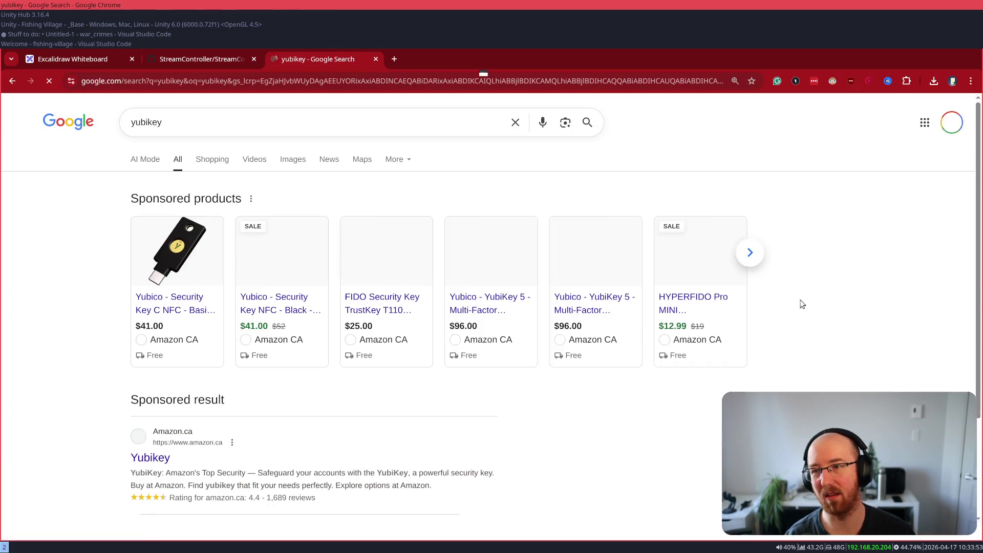
left_click(151, 462)
scroll(338, 295, "down", 3)
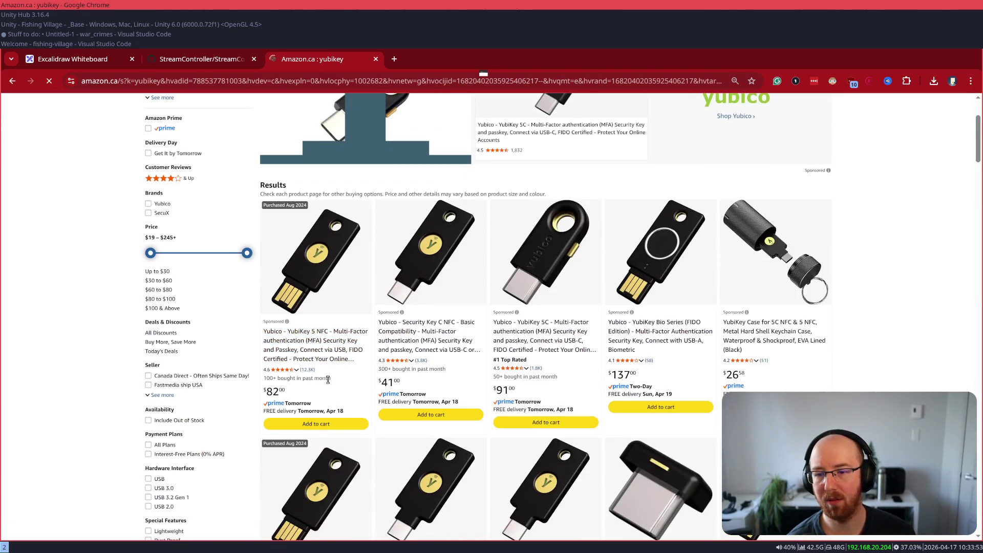
scroll(317, 354, "down", 1)
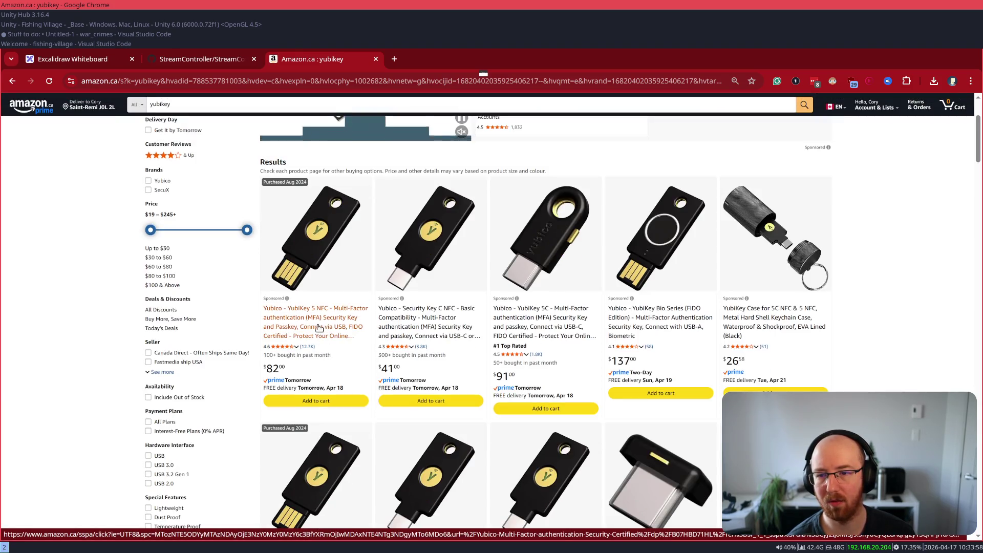
scroll(342, 355, "down", 2)
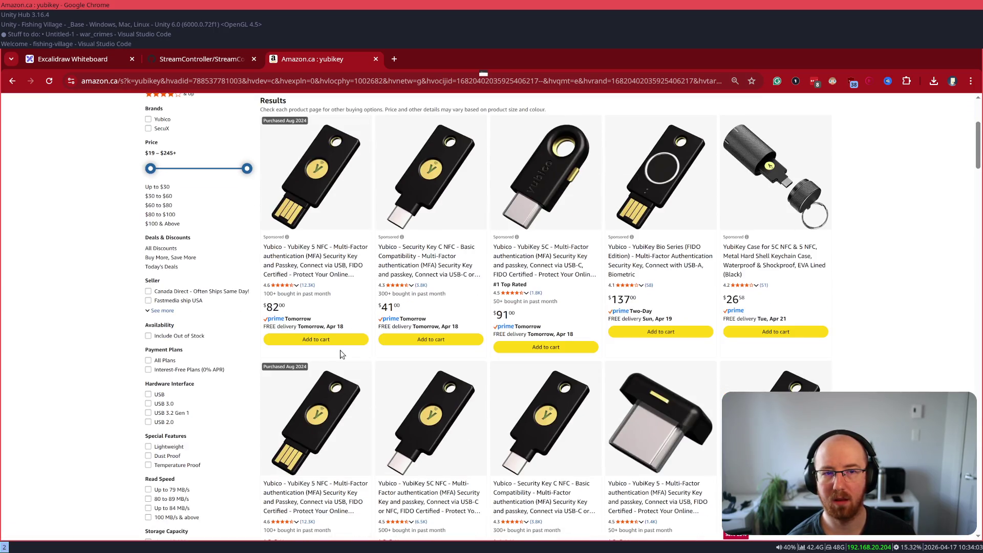
scroll(343, 354, "down", 2)
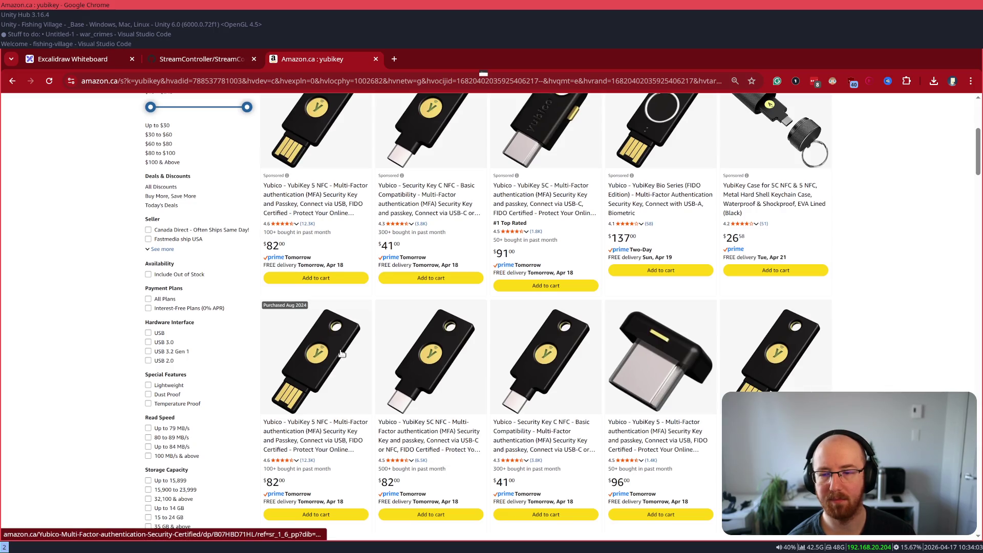
scroll(342, 355, "up", 4)
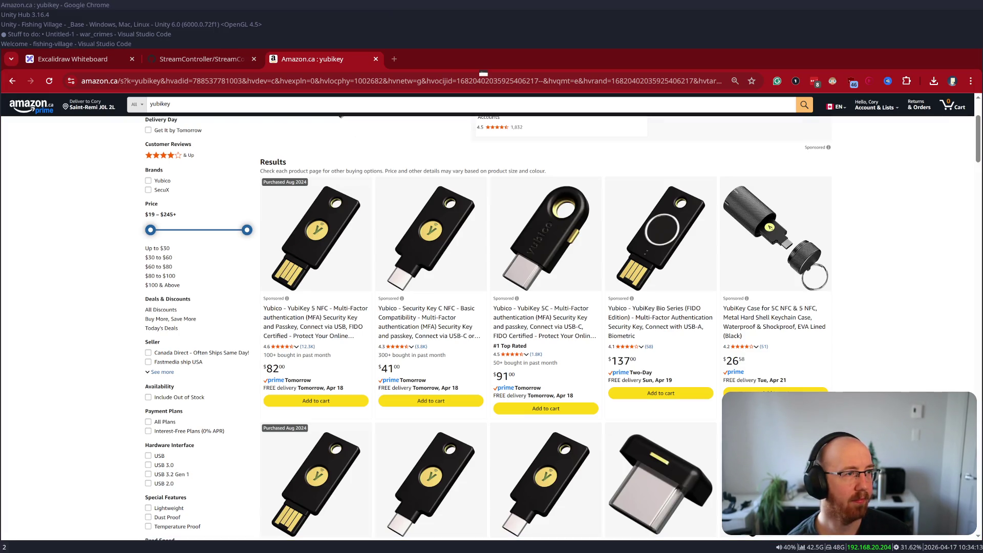
left_click(914, 250)
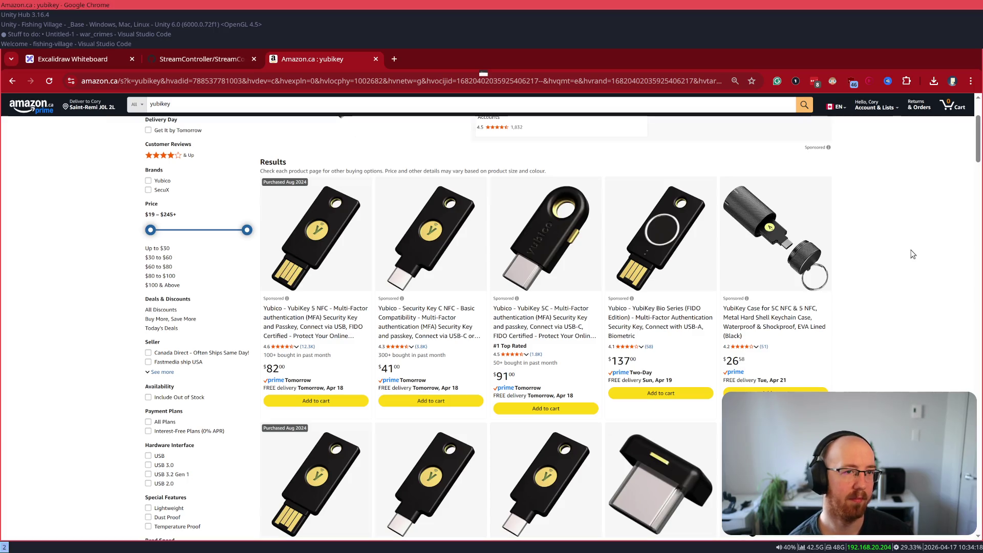
key("ctrl+w")
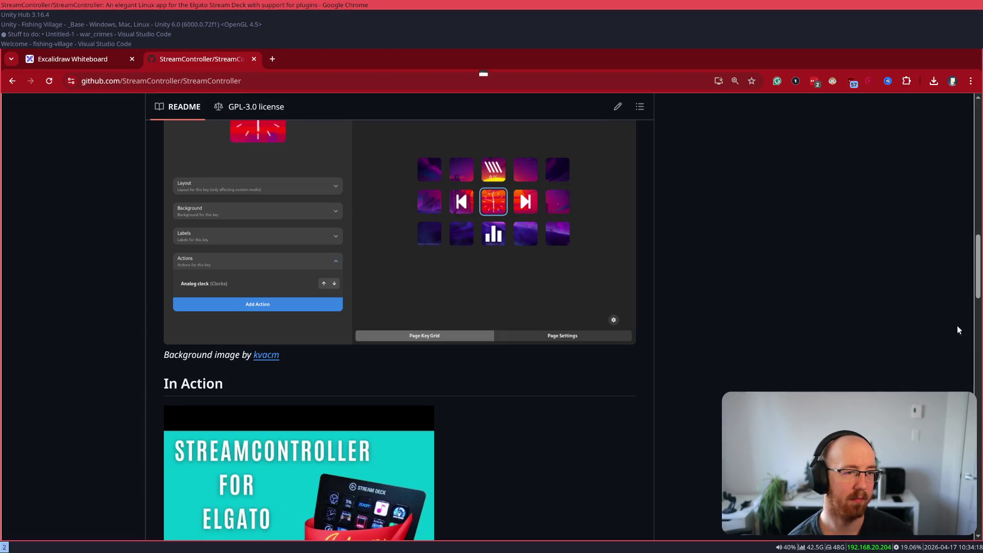
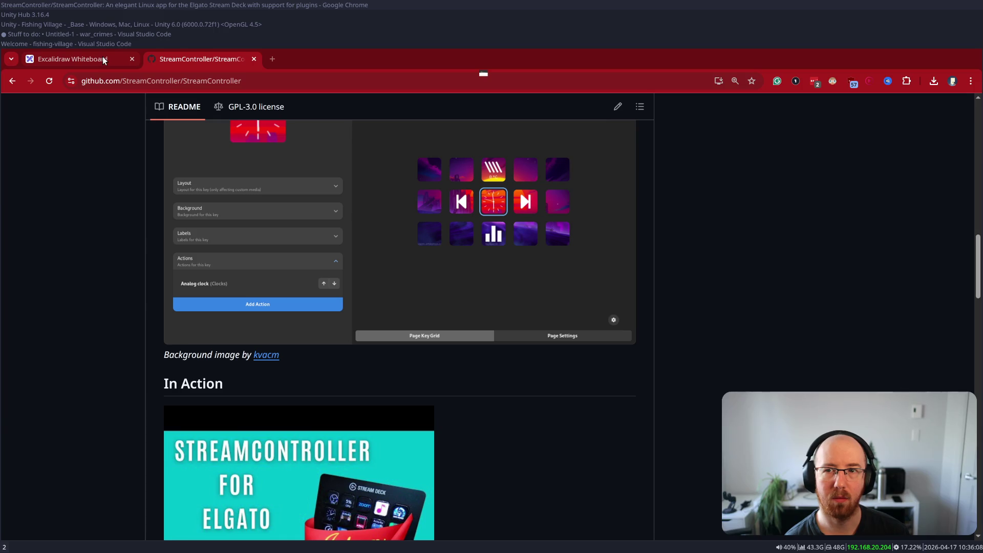
- Open streamlabs.com in a new browser tab and go to the account Dashboard
key("ctrl+t")
type("stre")
key("Return")
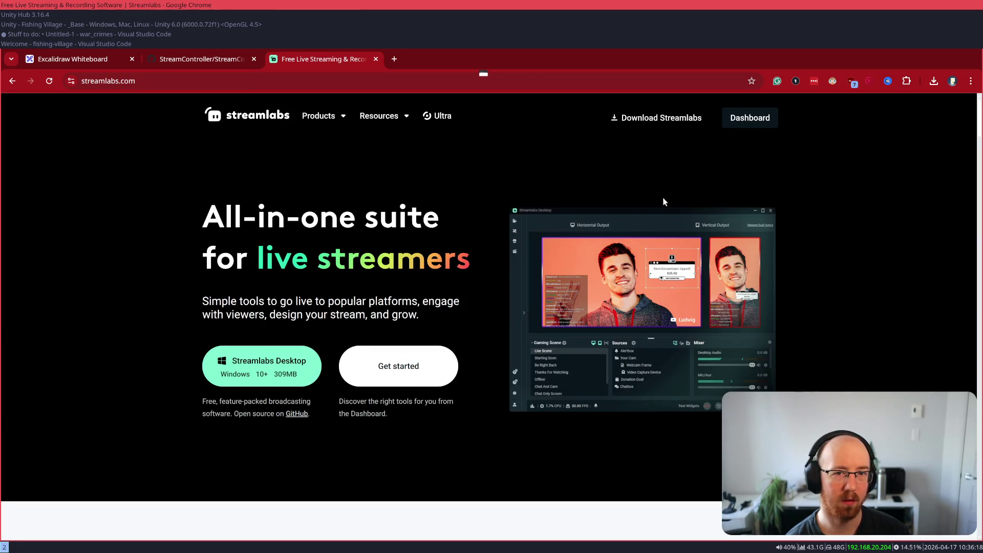
left_click(737, 118)
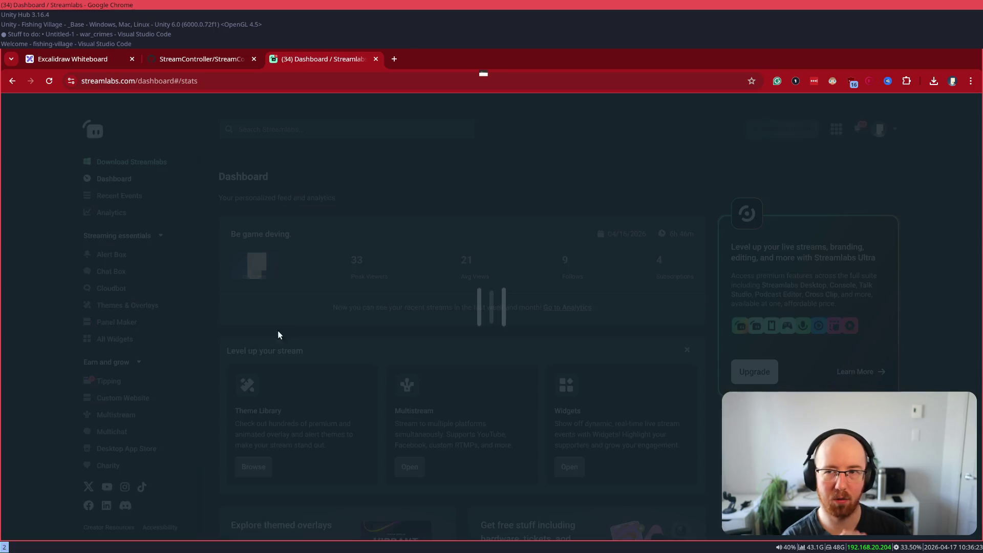
- Copy the Chat Box widget URL from its settings page, confirming the copy warning
left_click(113, 270)
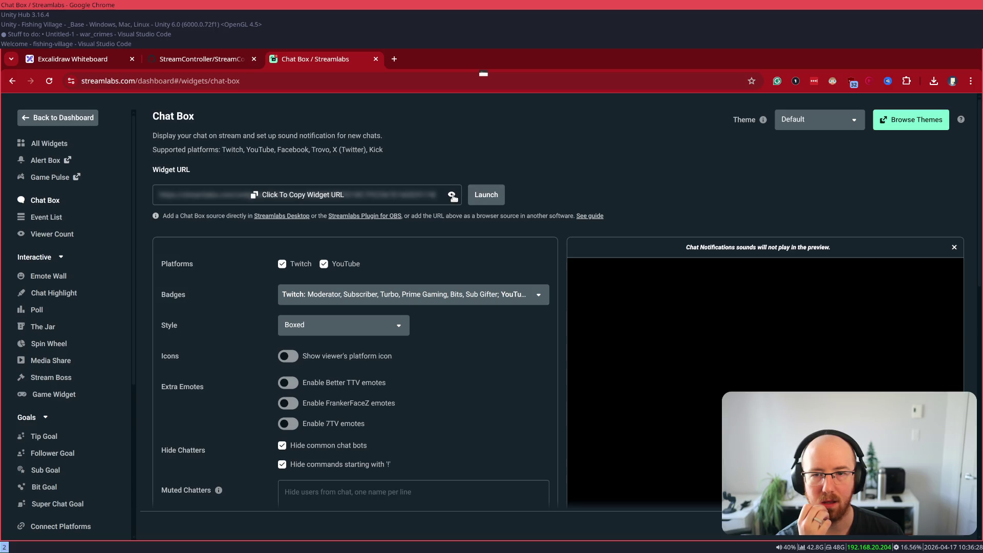
left_click(288, 197)
left_click(516, 348)
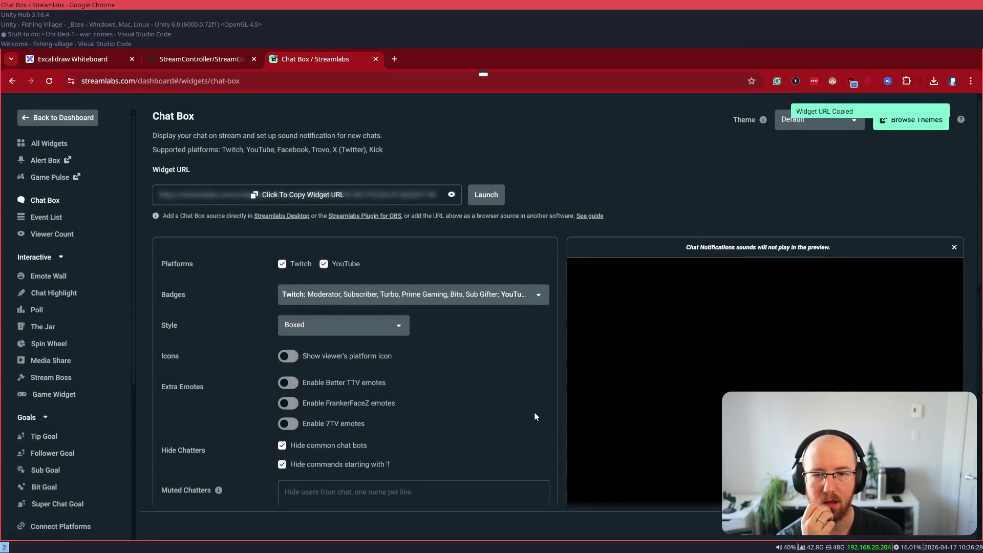
scroll(533, 410, "down", 2)
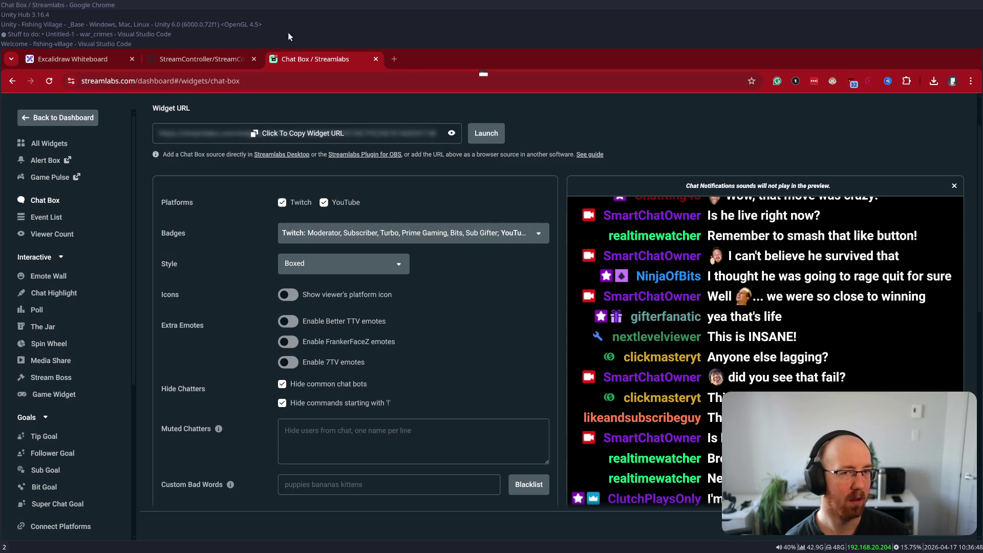
left_click(296, 61)
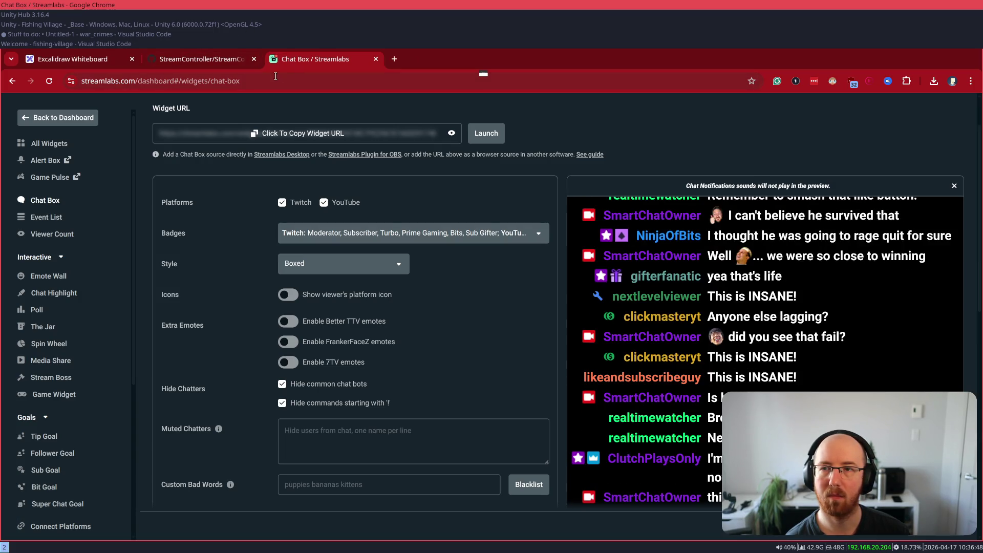
- Close the Chat Box tab and refresh the Chat: Streamlabs source in OBS
key("ctrl+w")
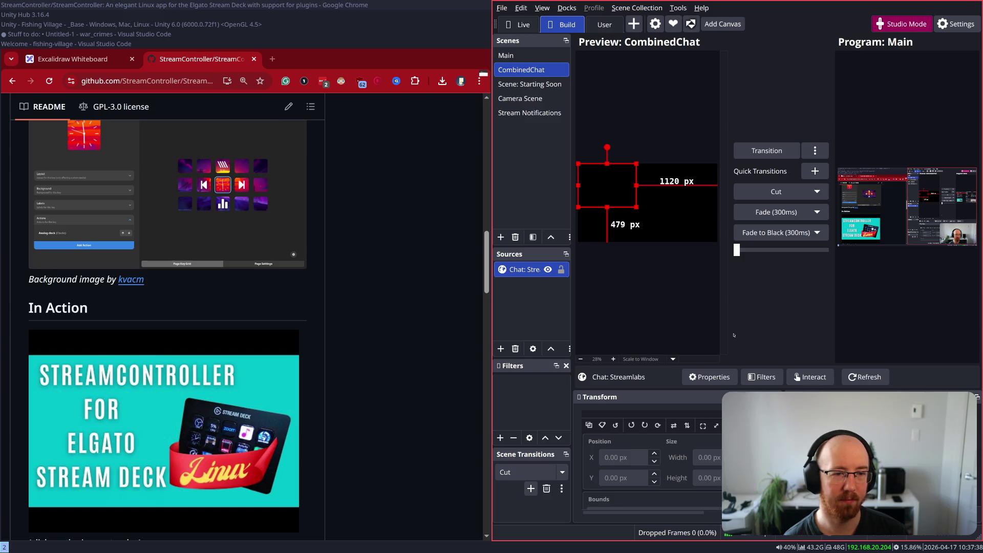
left_click(865, 382)
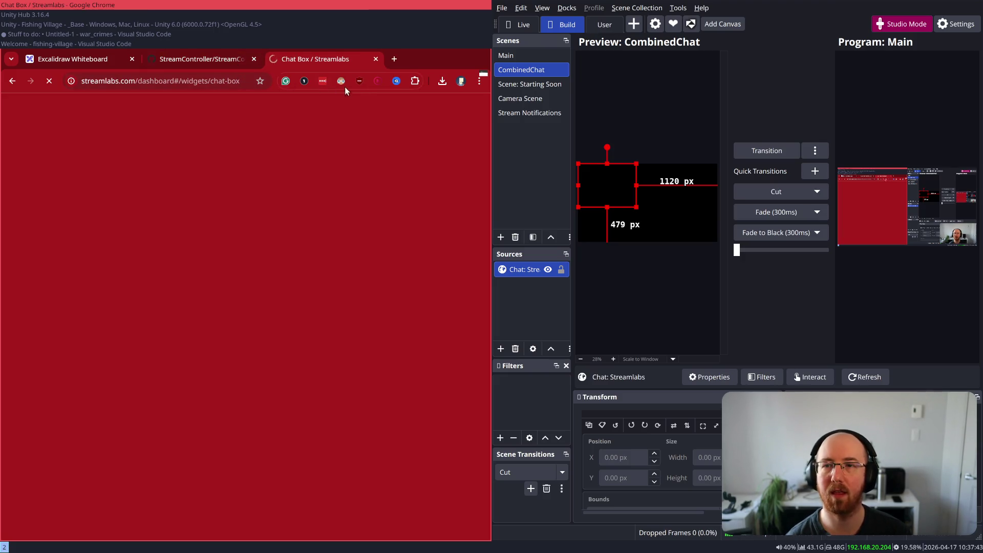
- Reopen the Chat Box tab and toggle Chat Notifications on, then back off
key("super+f")
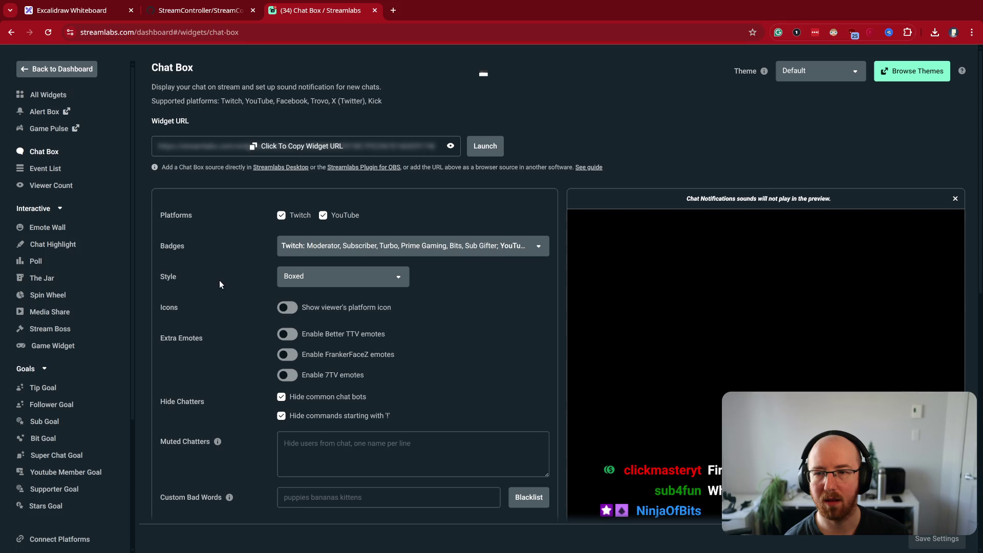
scroll(221, 284, "down", 5)
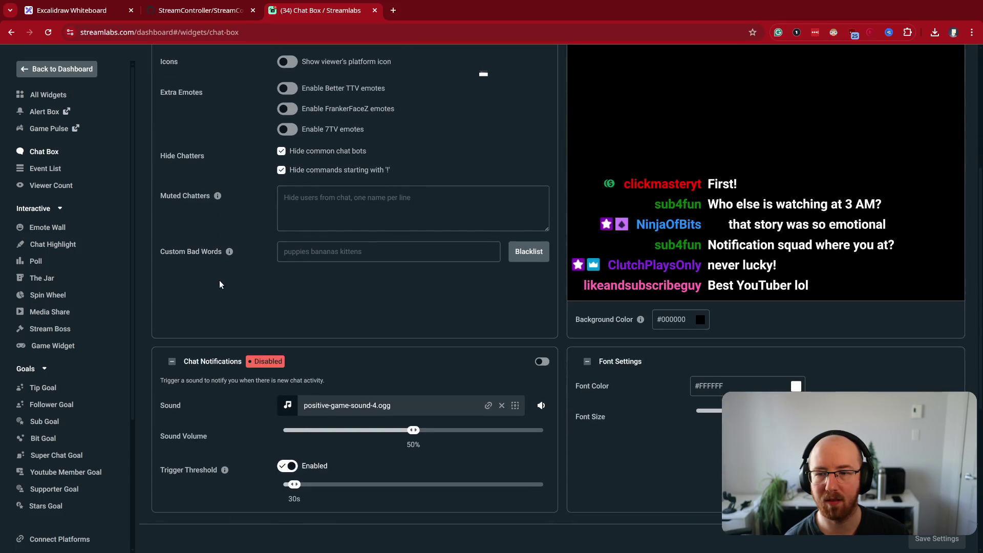
scroll(220, 281, "down", 1)
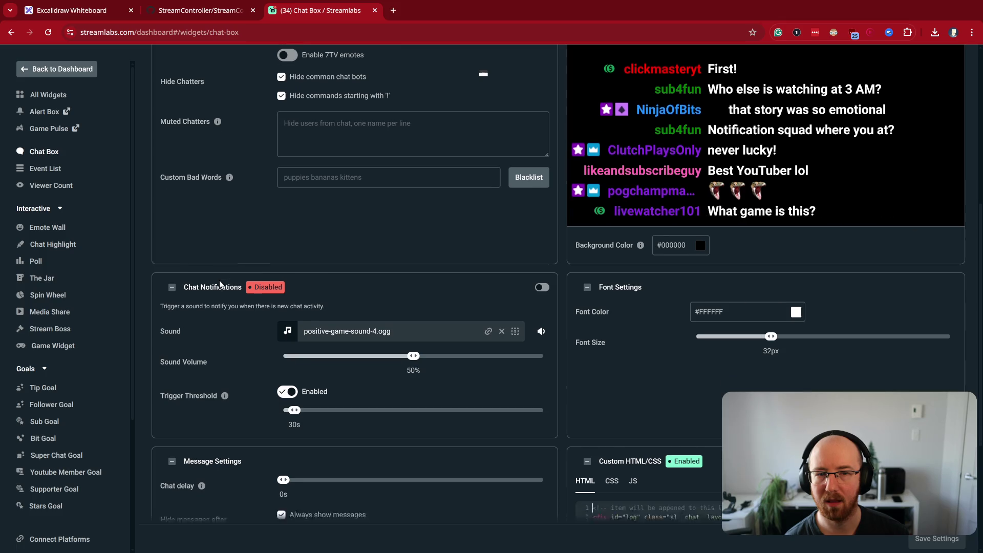
scroll(219, 282, "down", 3)
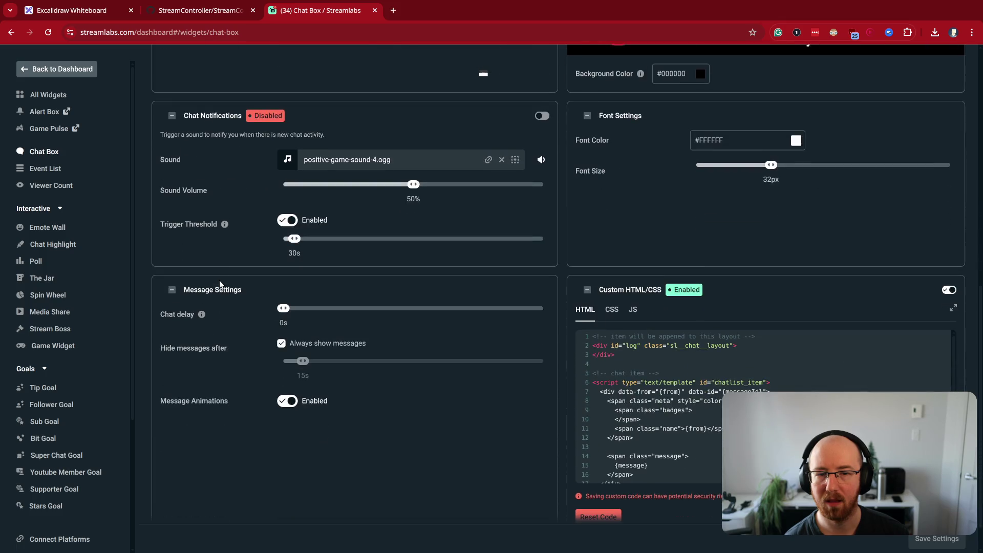
left_click(263, 117)
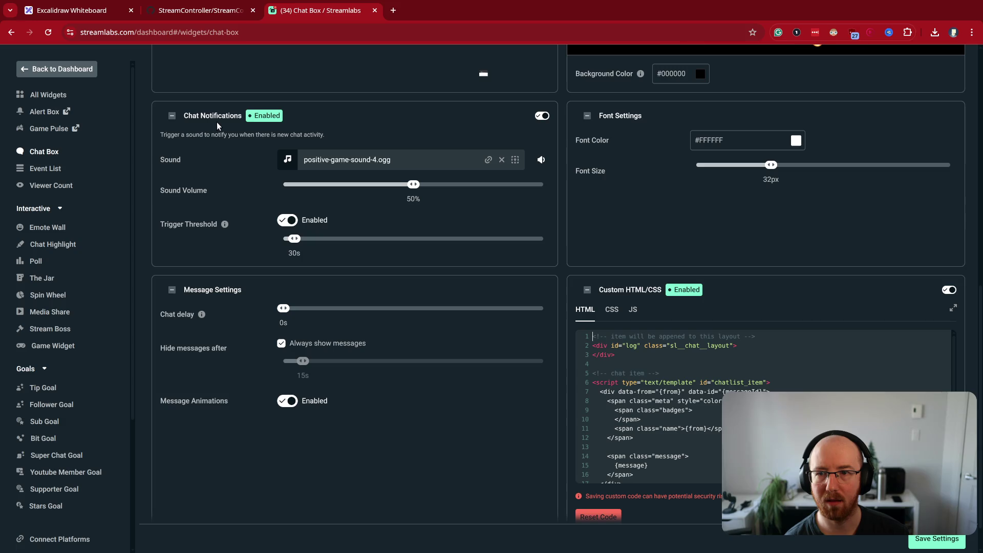
left_click(266, 116)
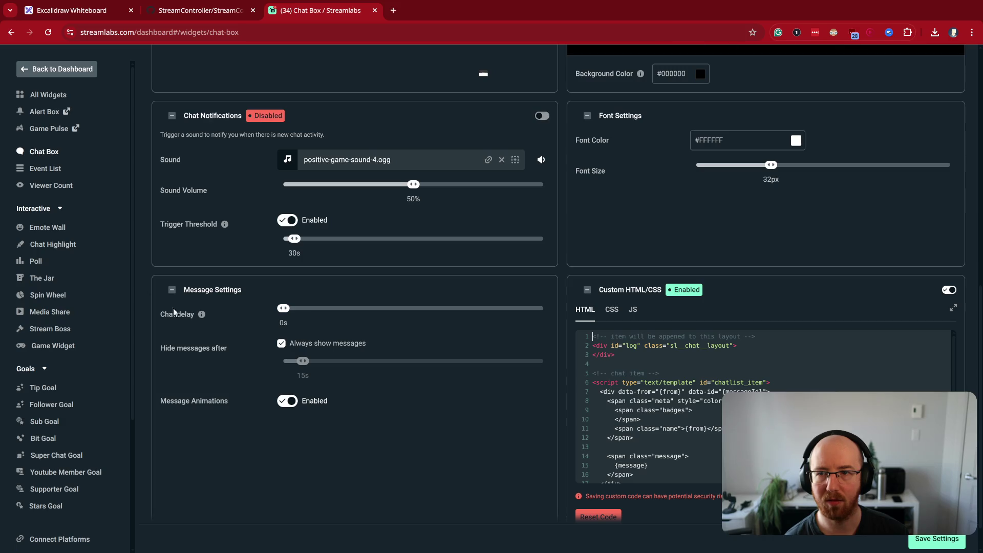
- Reset the Custom HTML to its default template and save the Chat Box settings
scroll(299, 335, "down", 1)
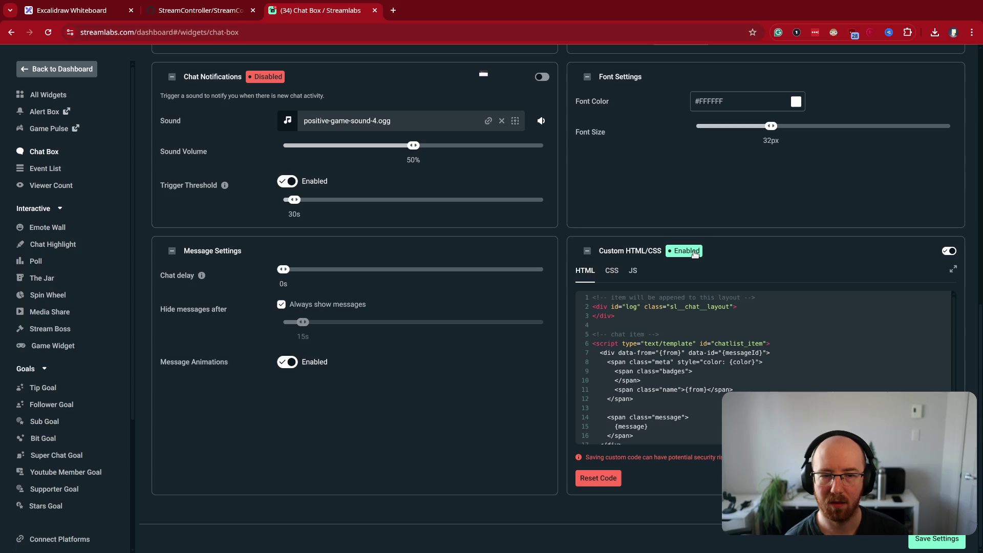
left_click(616, 480)
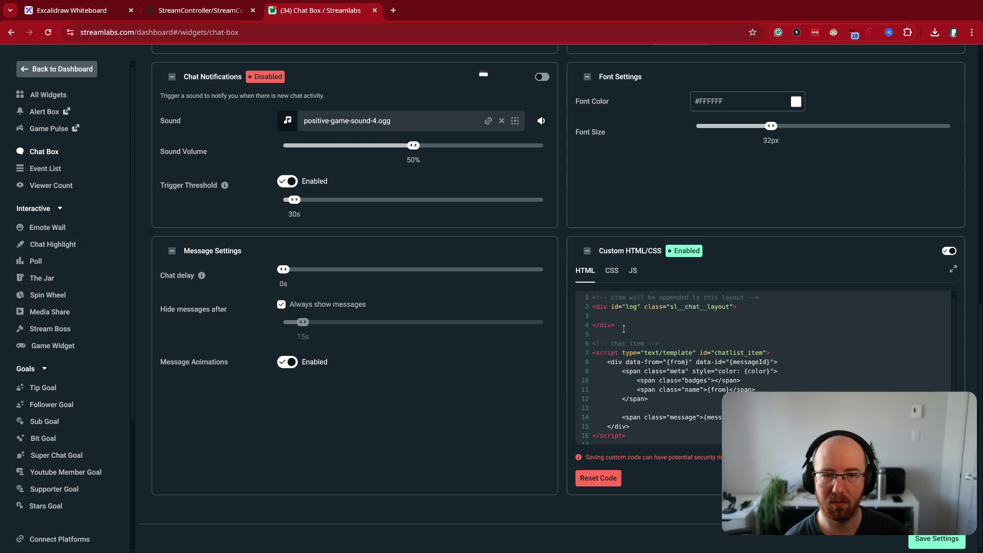
left_click(940, 540)
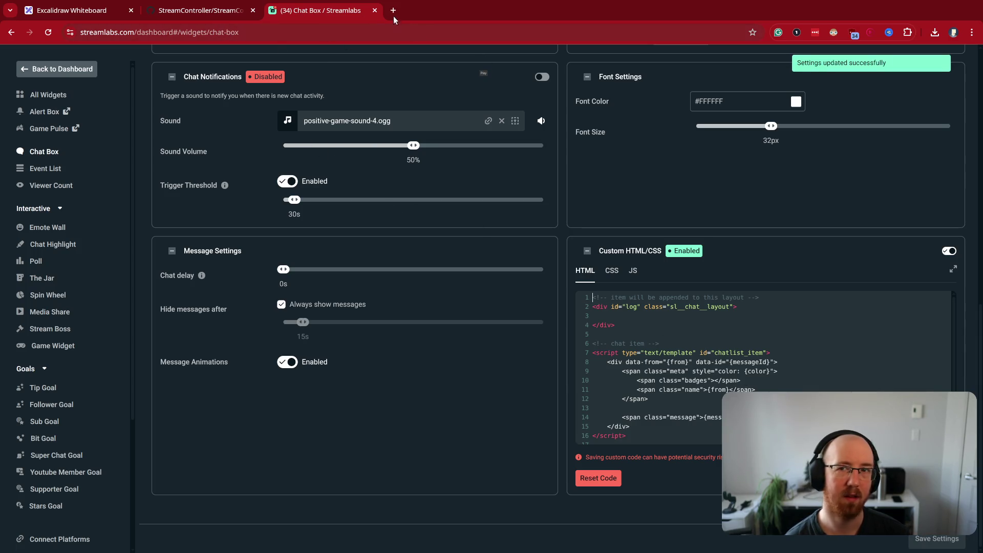
key("super+f")
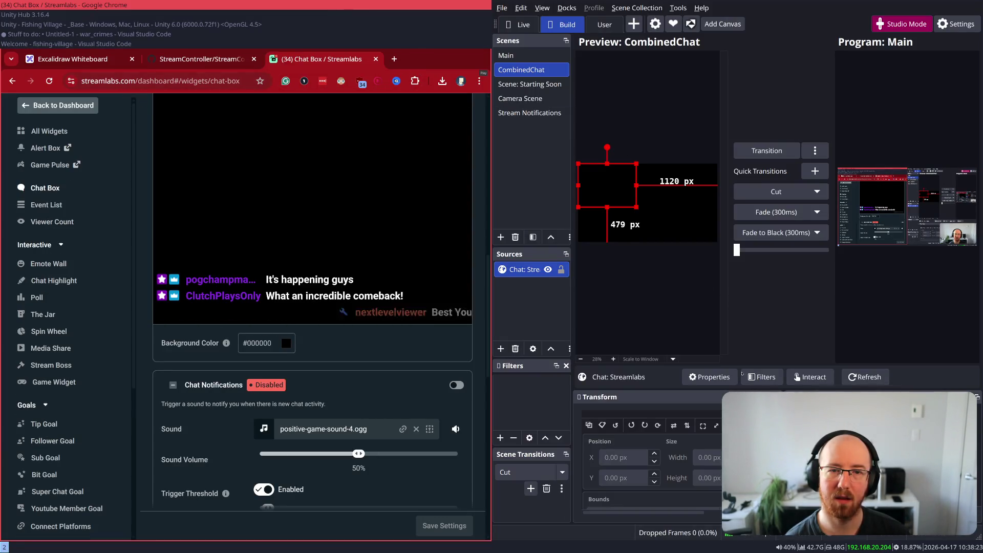
- Refresh the Chat: Streamlabs source in OBS again, then hide OBS behind the browser
left_click(866, 378)
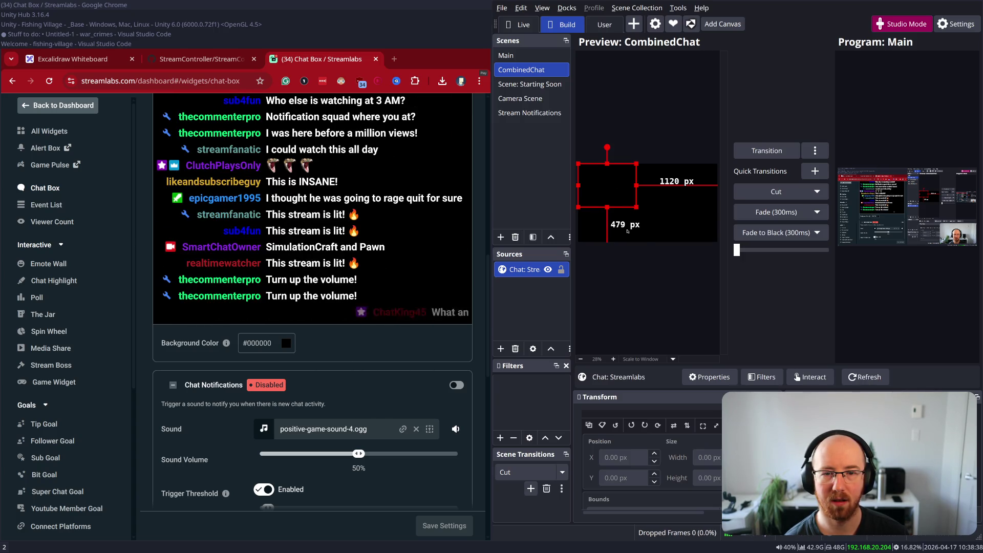
key("super+shift+minus")
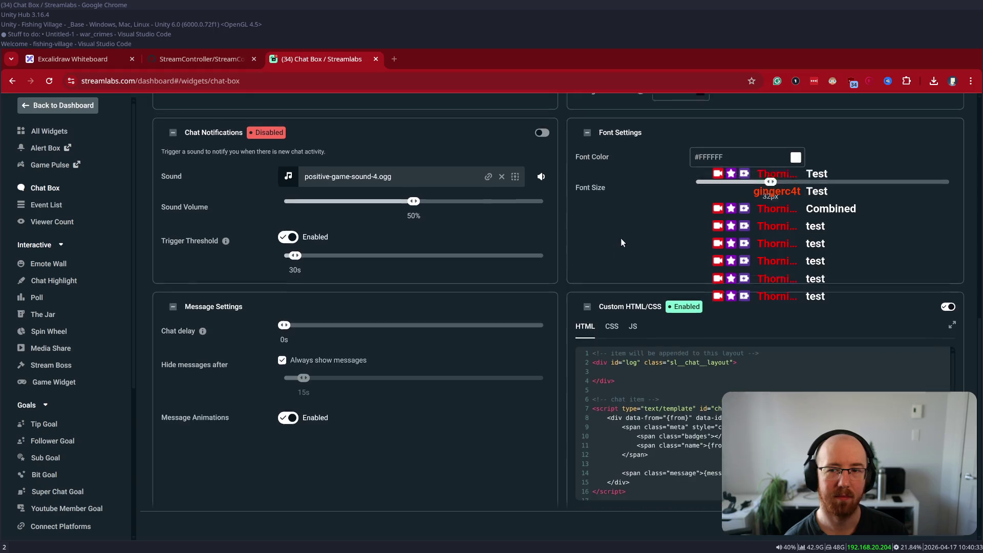
- Scroll up and down the Chat Box settings, then switch to the StreamController GitHub tab
scroll(620, 240, "up", 10)
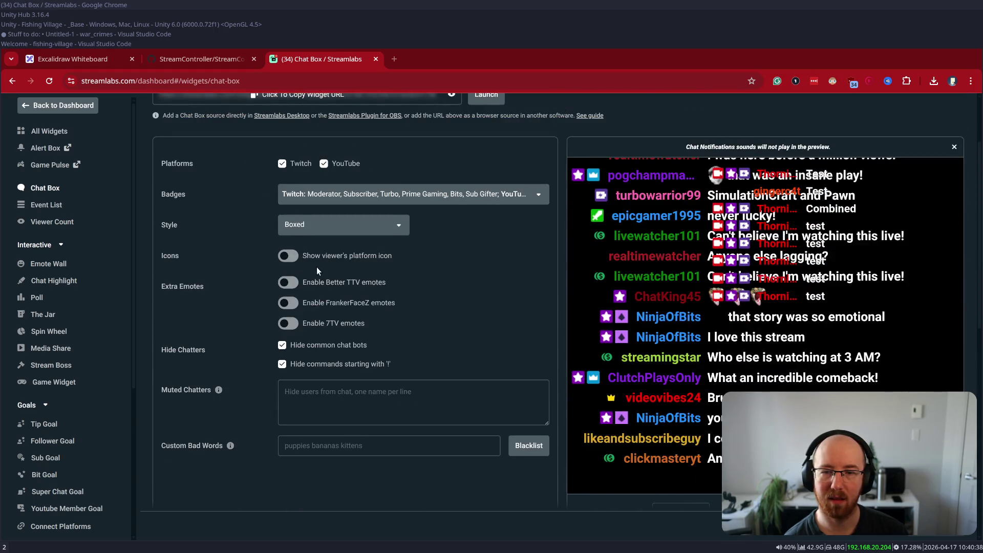
scroll(317, 267, "down", 2)
scroll(273, 249, "down", 8)
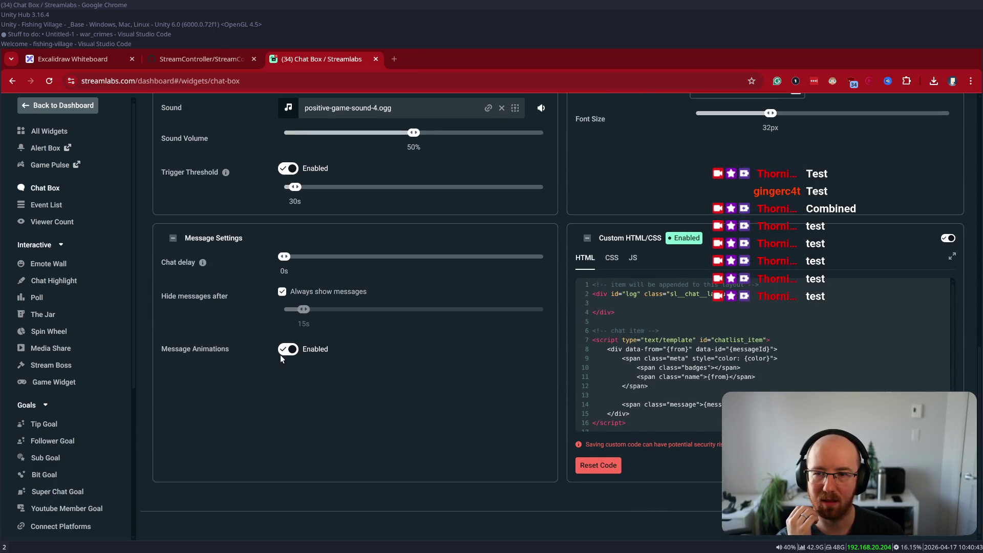
scroll(378, 356, "up", 5)
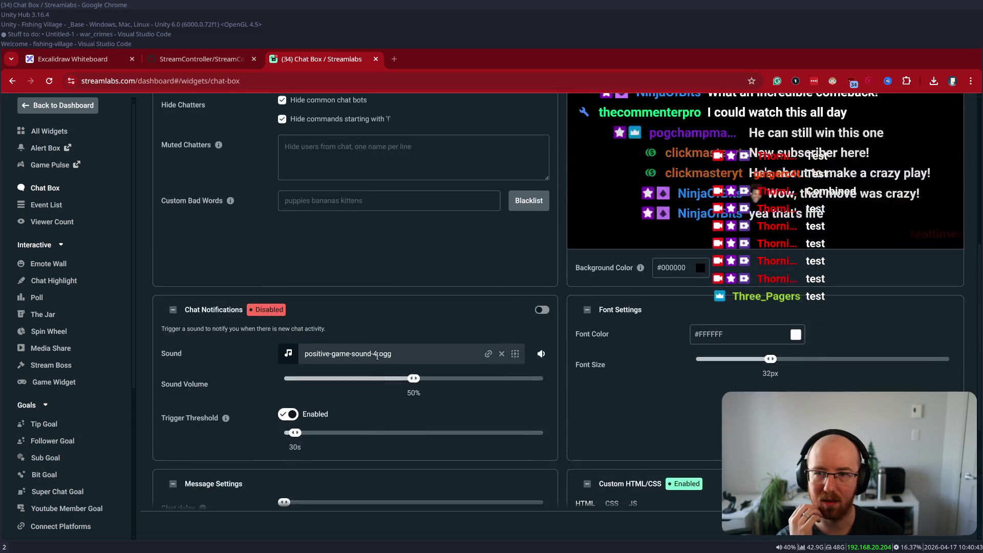
scroll(377, 356, "up", 7)
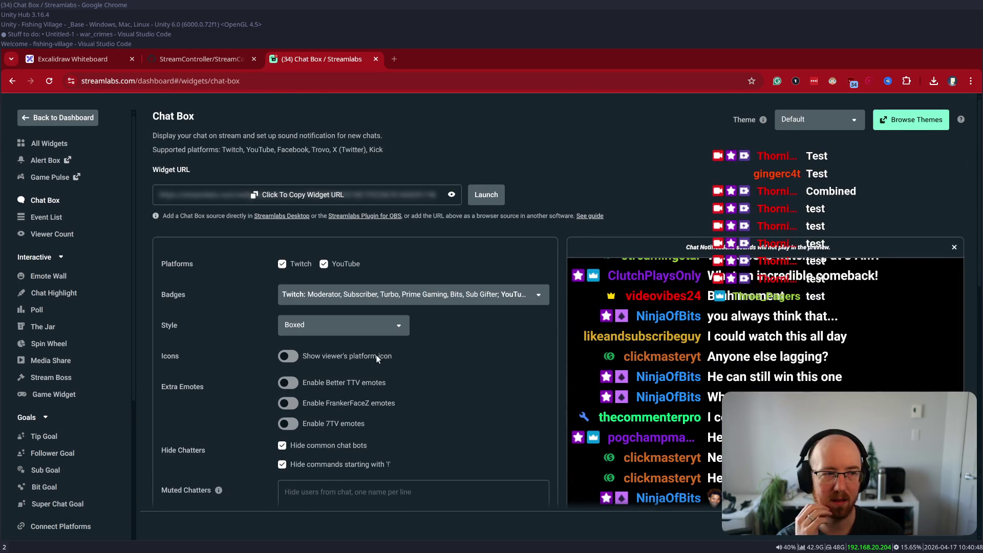
left_click(180, 60)
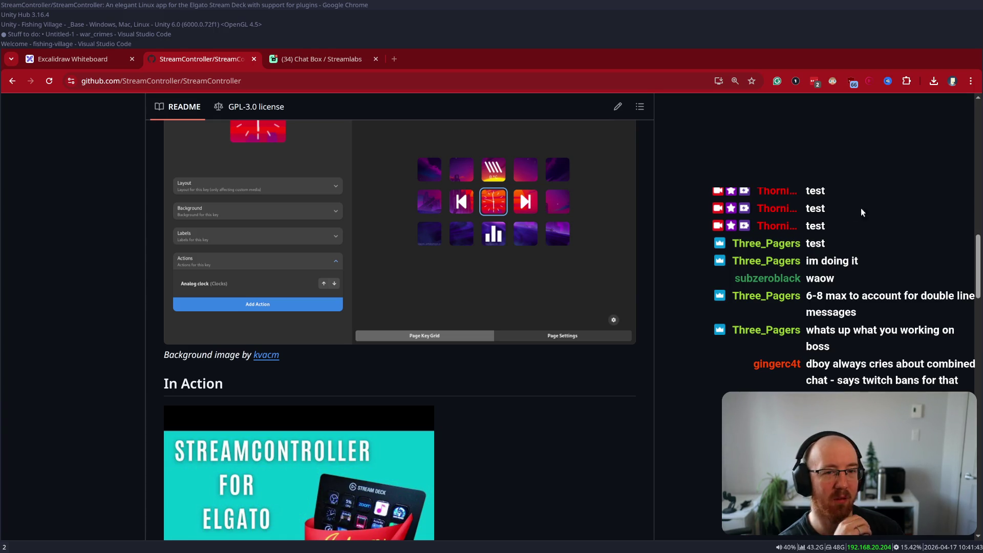
- Search 'twitch combined chat tos' and open the Simulcasting Guidelines FAQ result in a new tab
key("ctrl+t")
type("twitch ")
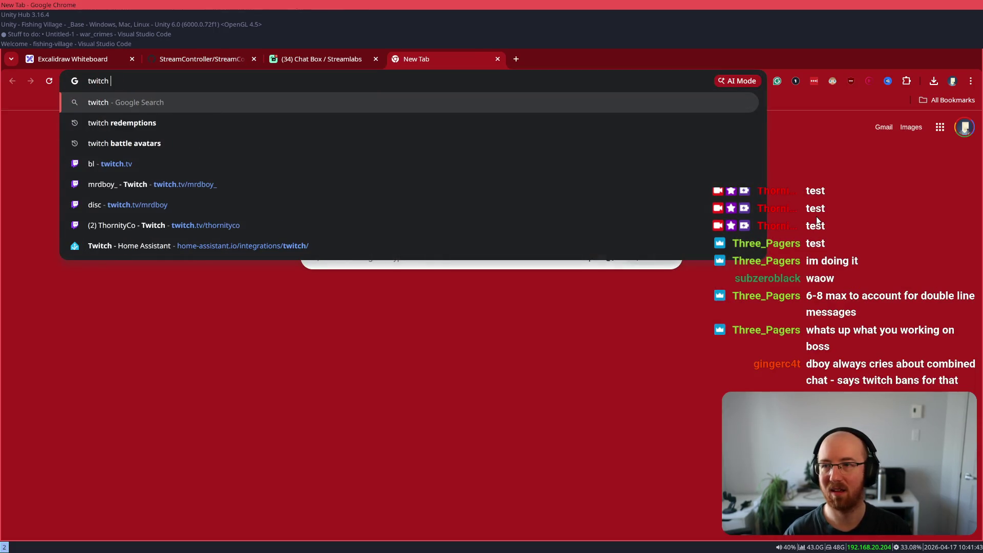
type("combined chca")
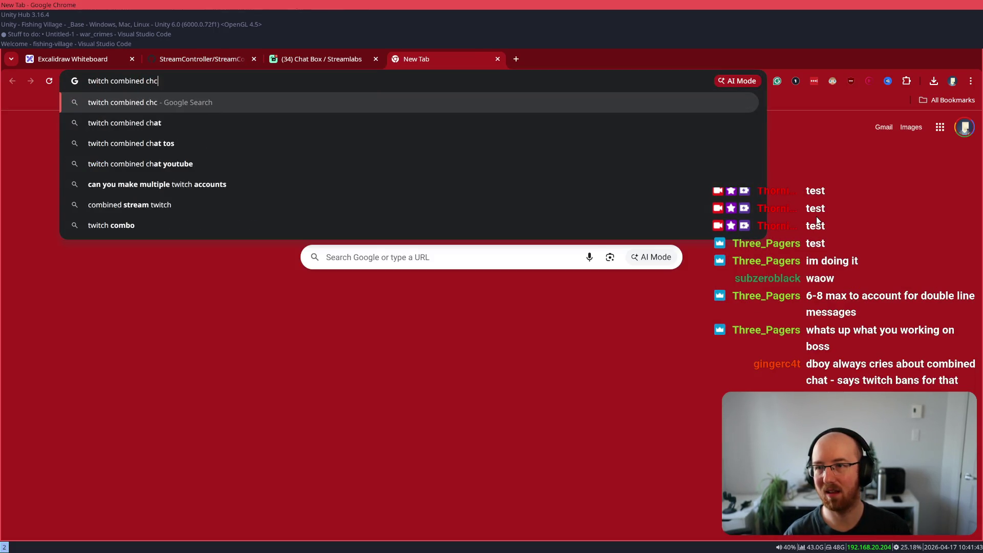
key("BackSpace")
key("BackSpace")
type("at tos")
key("Return")
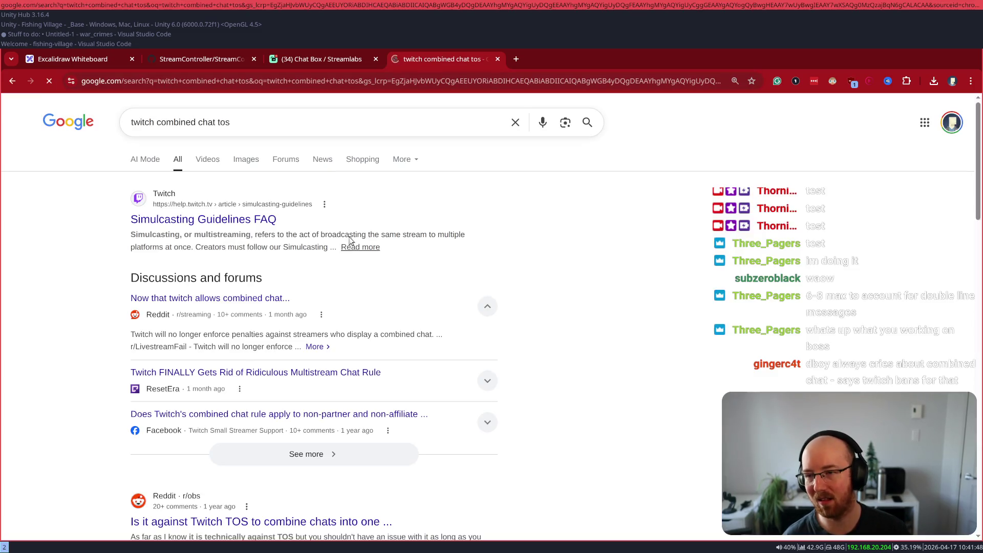
middle_click(239, 219)
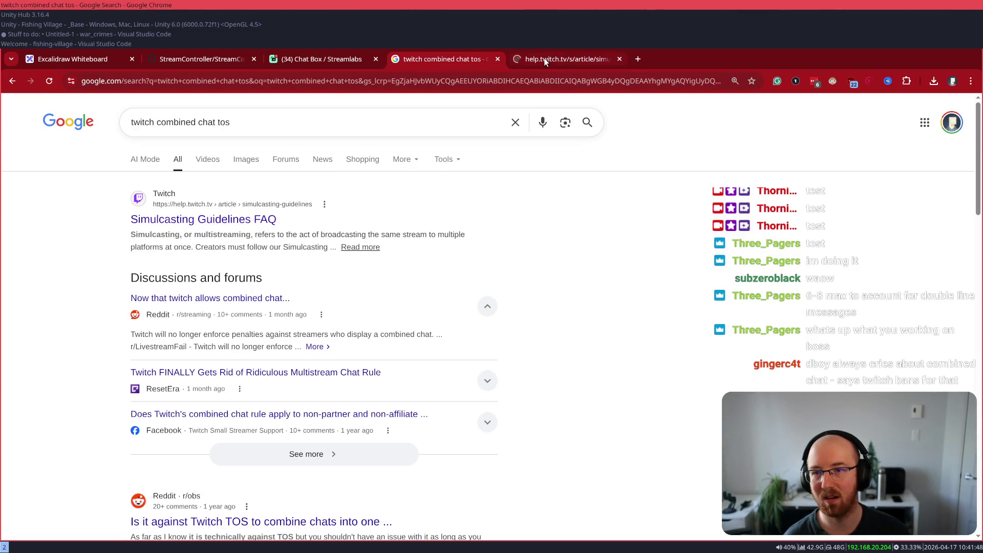
key("ctrl+Tab")
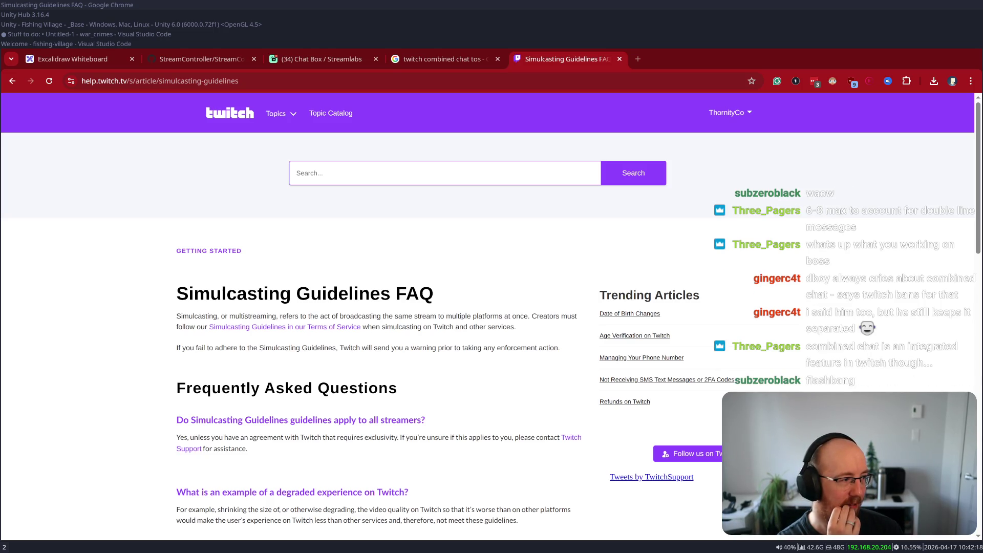
- Switch to the '(34) Chat Box / Streamlabs' tab
left_click(318, 60)
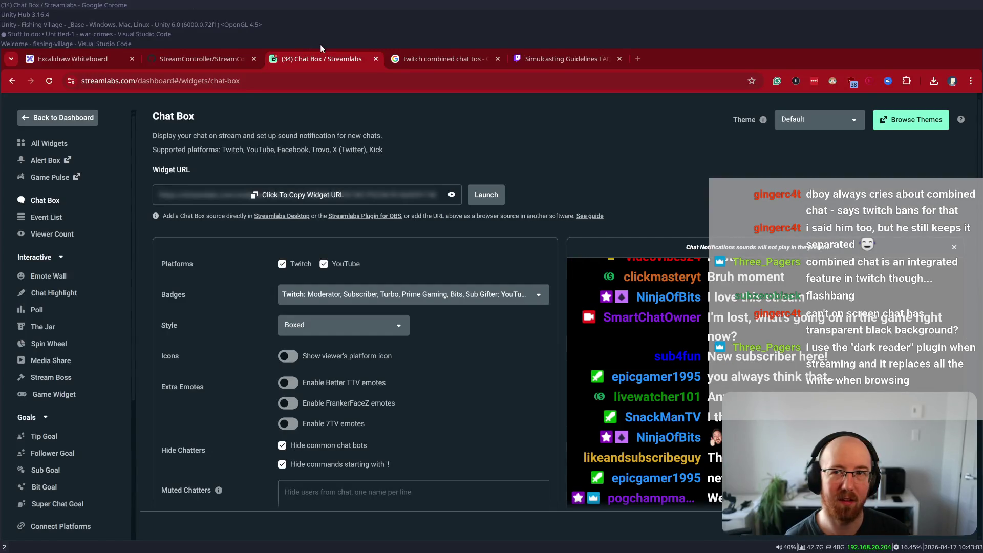
- Switch back to the Twitch Simulcasting Guidelines FAQ tab
left_click(537, 59)
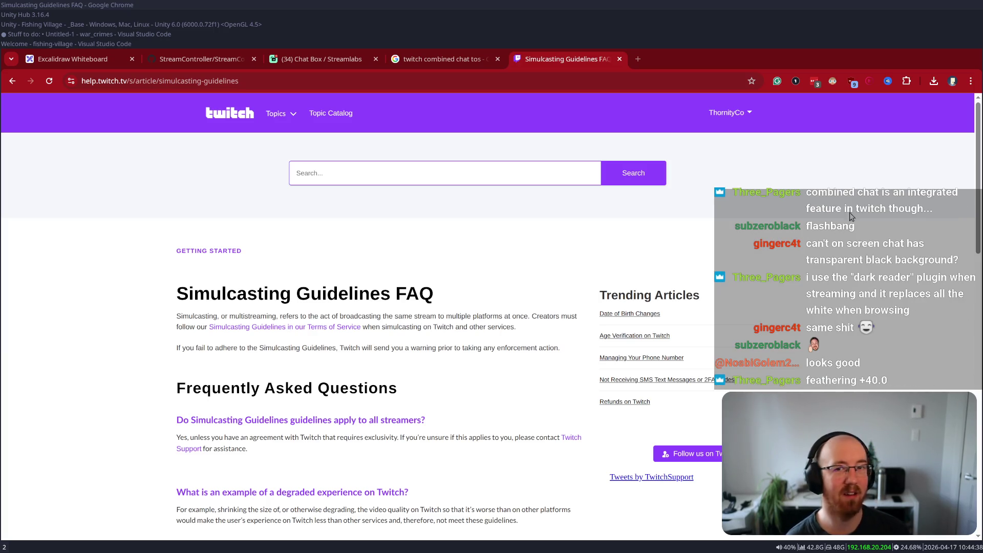
- Bring the Unity Fishing Village editor window to the front
left_click(19, 25)
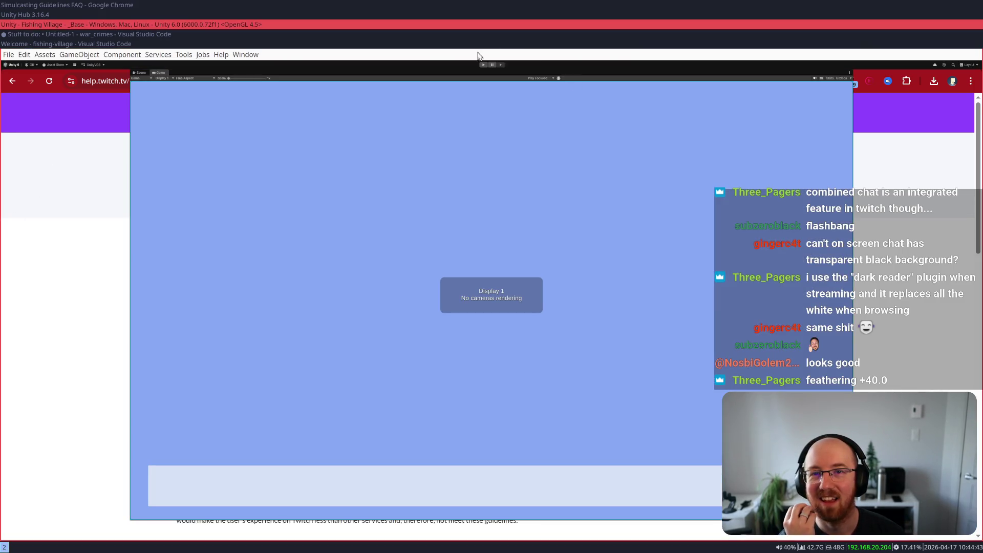
- Run the Fishing Village game in the editor to its 'JUST KEEP FISHING' title screen
left_click(484, 65)
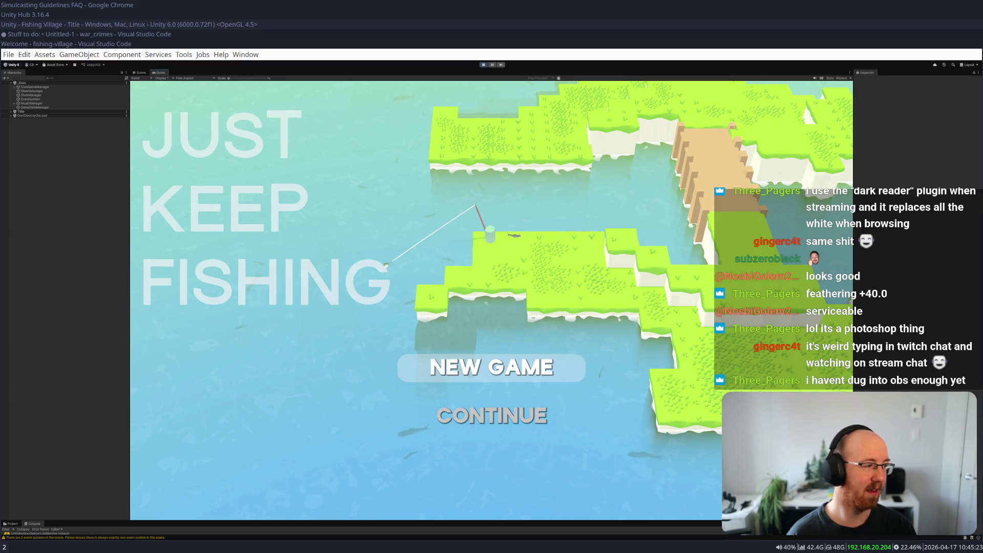
- Start a new game, walk the fisherman to the shore to cast, then quit to the title screen
left_click(506, 377)
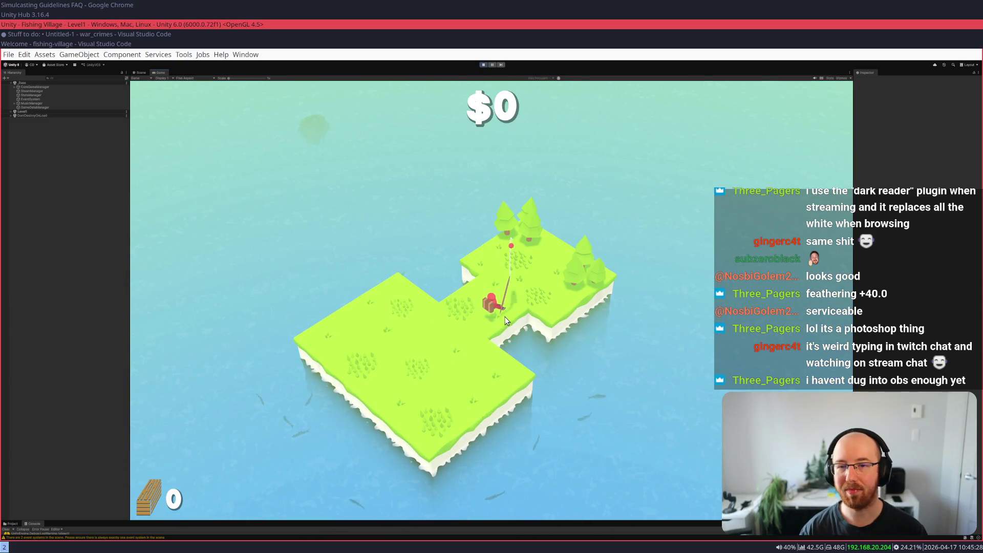
mouse_move(506, 321)
left_mouse_down()
mouse_move(352, 360)
mouse_move(469, 379)
left_mouse_up()
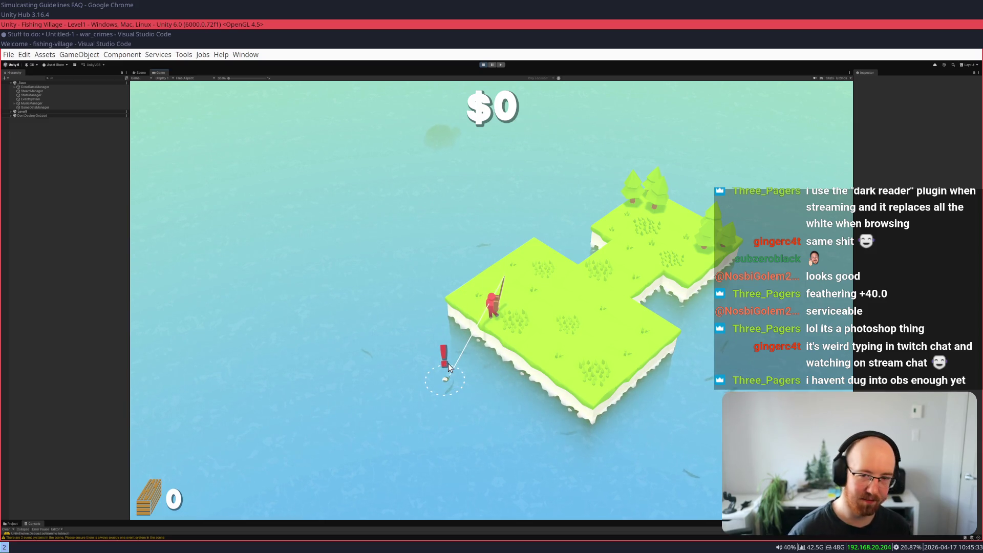
key("Escape")
left_click(531, 378)
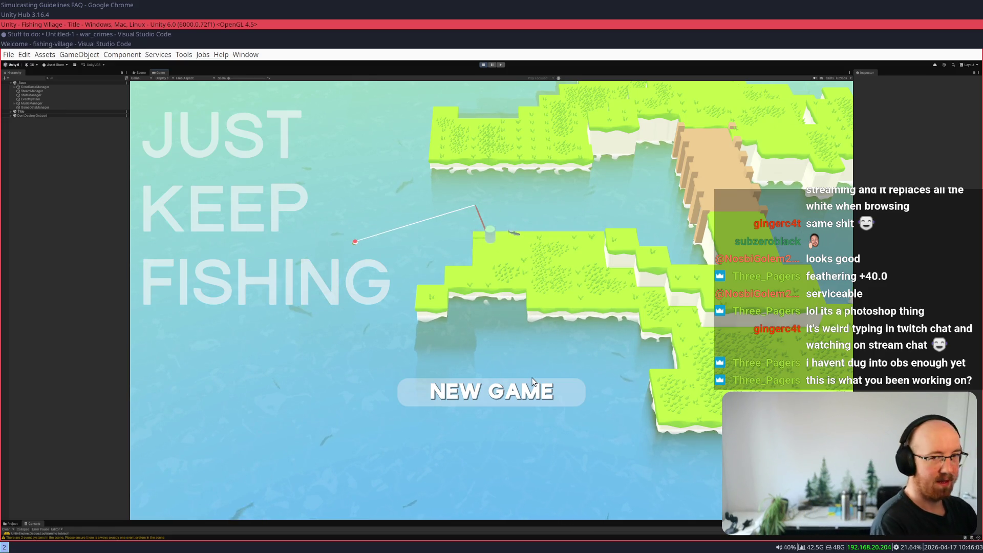
- Close the VS Code Welcome page and the fishing-village window, returning to the Chrome FAQ
key("super+Down")
key("super+Down")
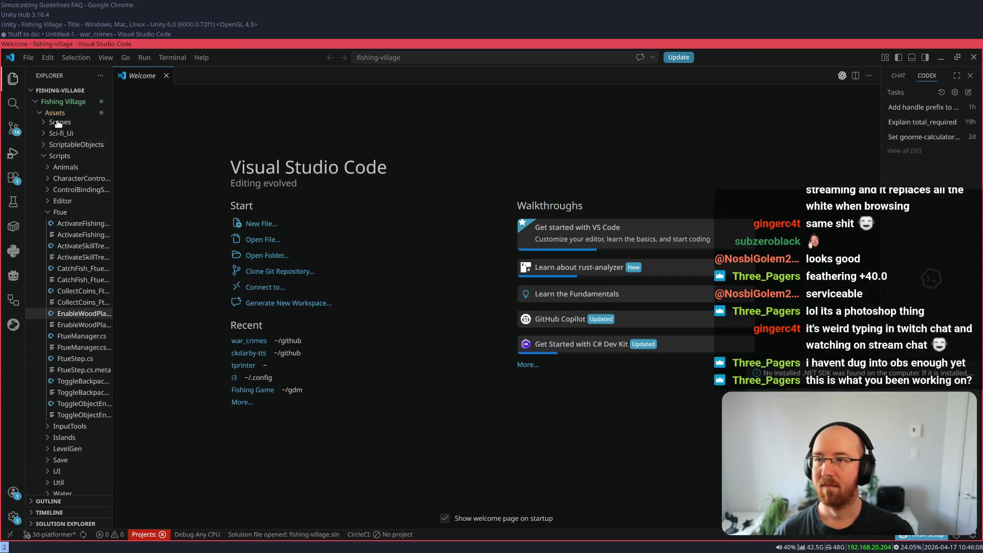
key("ctrl+w")
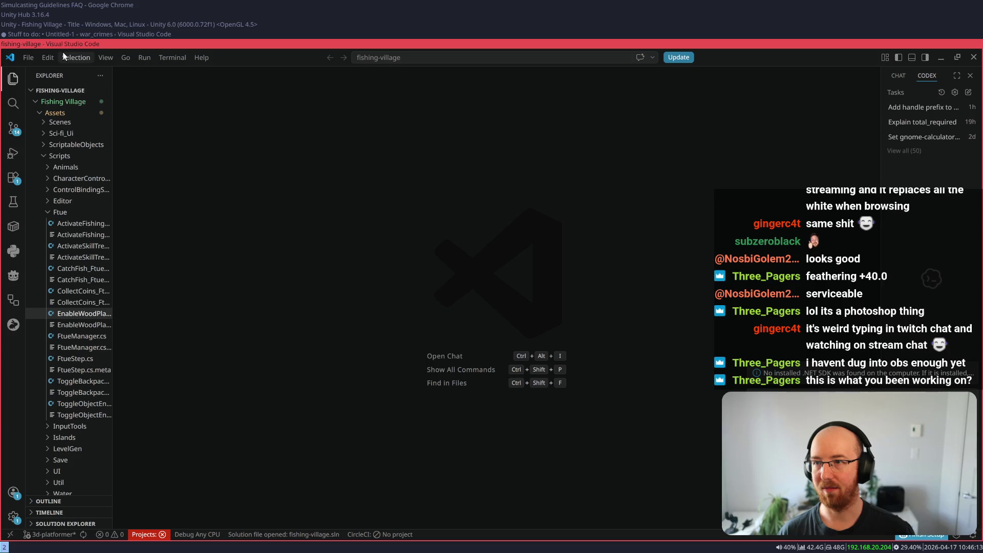
left_click(30, 62)
left_click(91, 351)
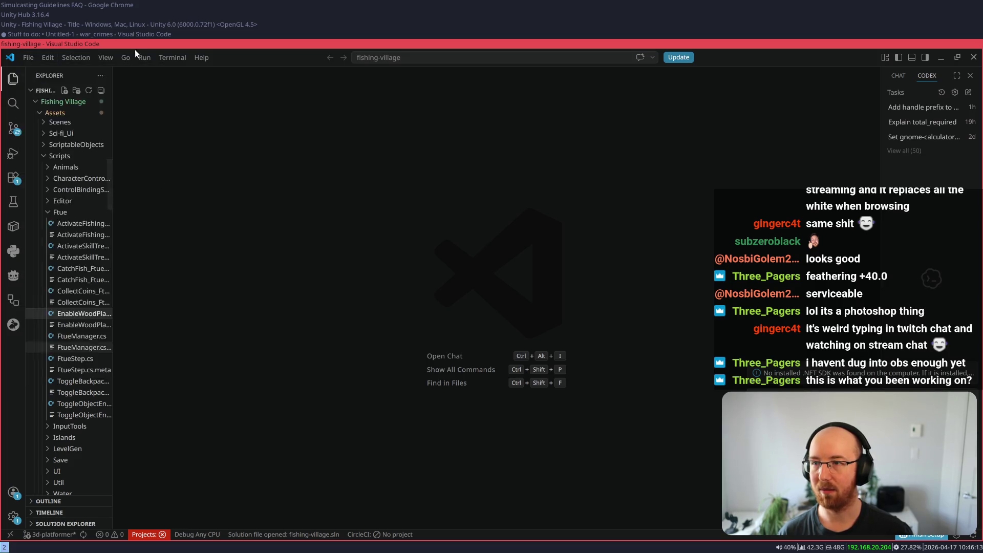
key("super+Up")
key("super+Up")
key("super+Up")
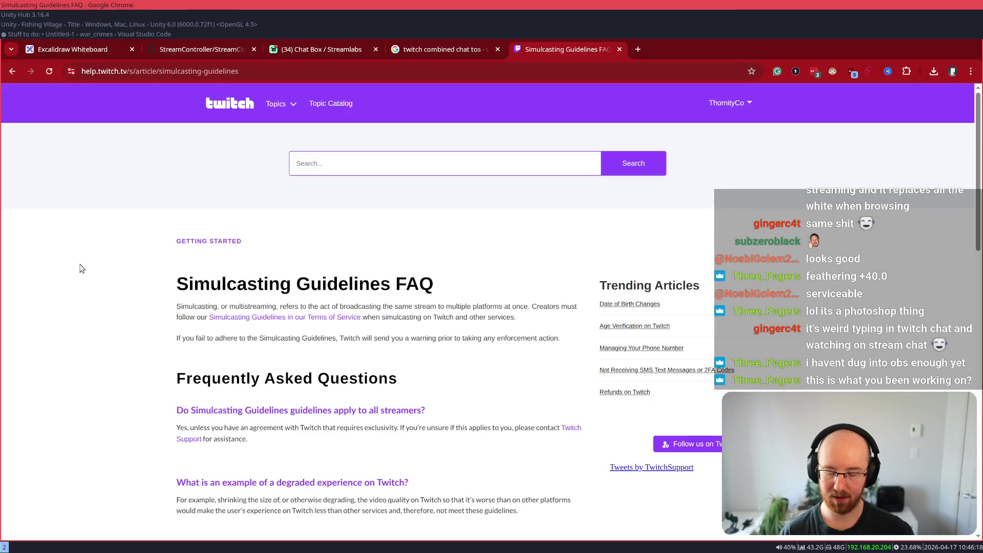
- Find 'chat' in the FAQ at 125% zoom, highlight the third-party tools answer, then close the article
key("ctrl+f")
type("u")
type("at")
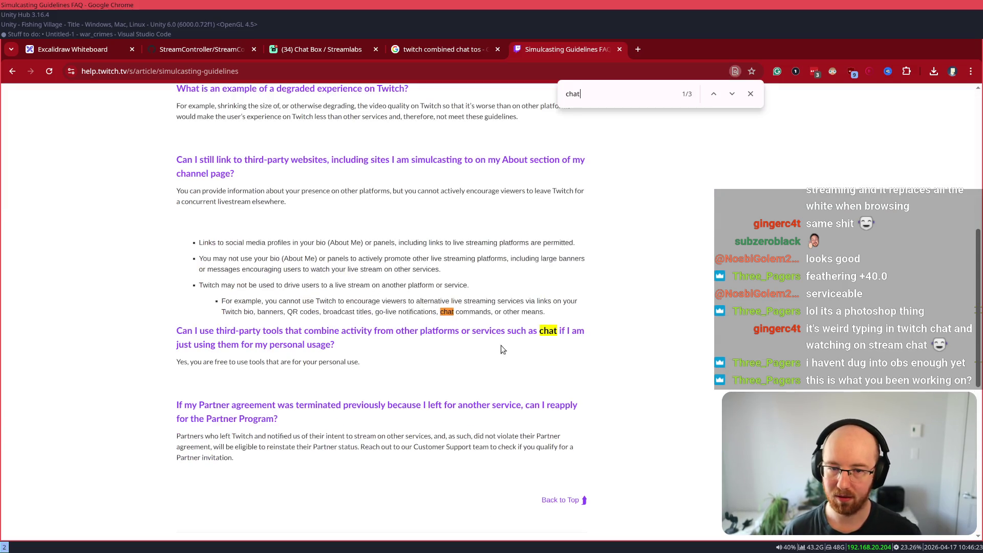
key("ctrl+equal")
key("ctrl+equal")
mouse_move(476, 394)
left_mouse_down()
mouse_move(620, 402)
mouse_move(358, 435)
left_mouse_up()
mouse_move(269, 426)
left_mouse_down()
mouse_move(154, 435)
mouse_move(336, 440)
left_mouse_up()
left_click(336, 440)
key("ctrl+w")
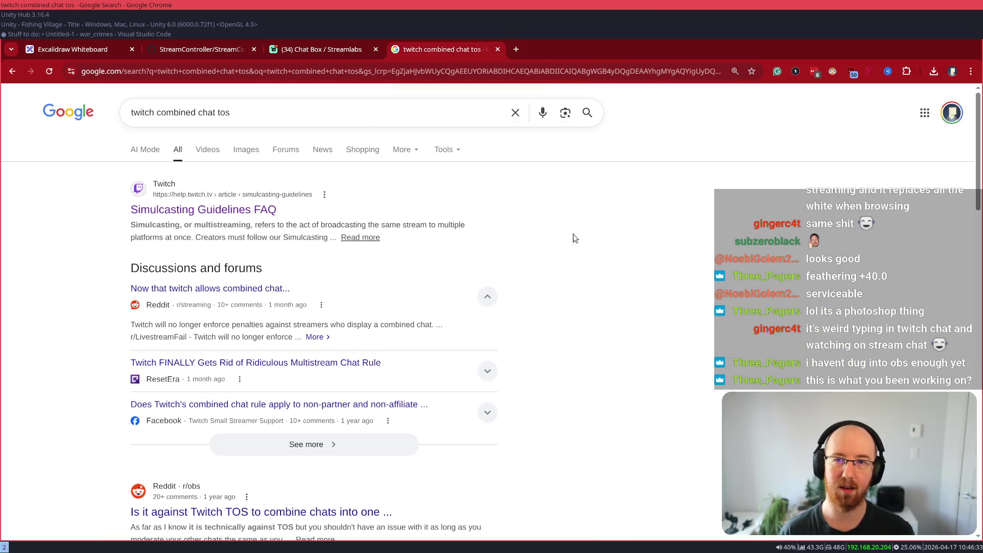
- Close the search results and Streamlabs Chat Box tabs, then bring up Dark Reader on GitHub
key("ctrl+w")
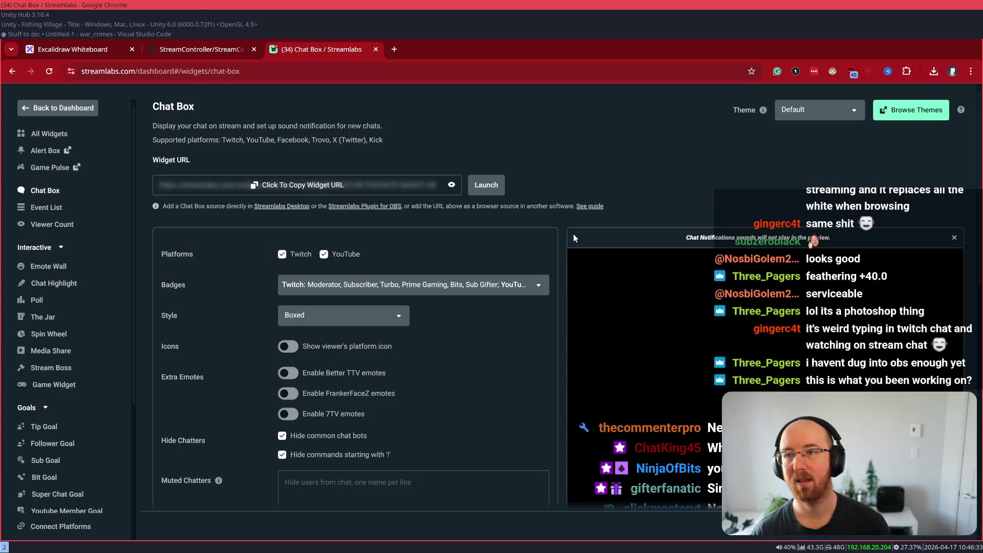
key("ctrl+w")
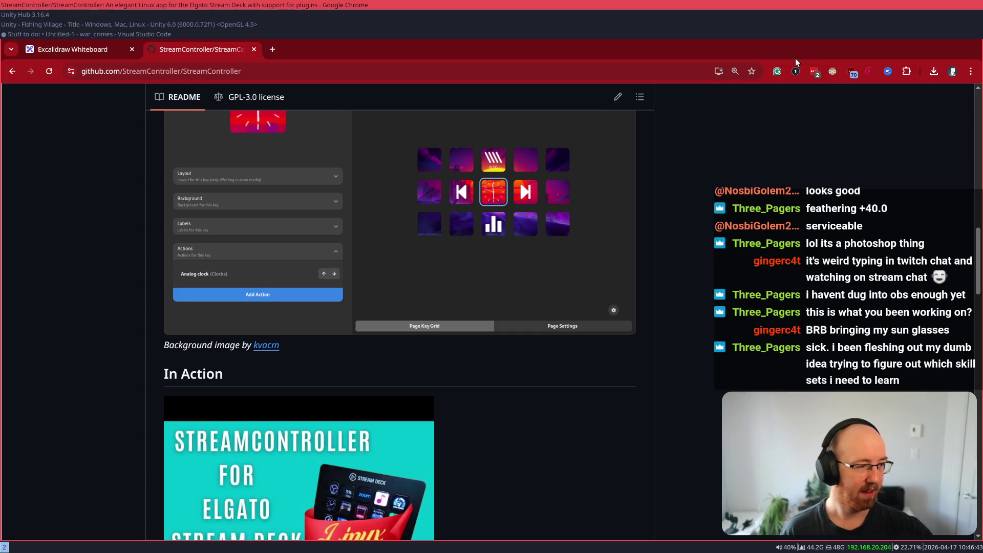
left_click(833, 71)
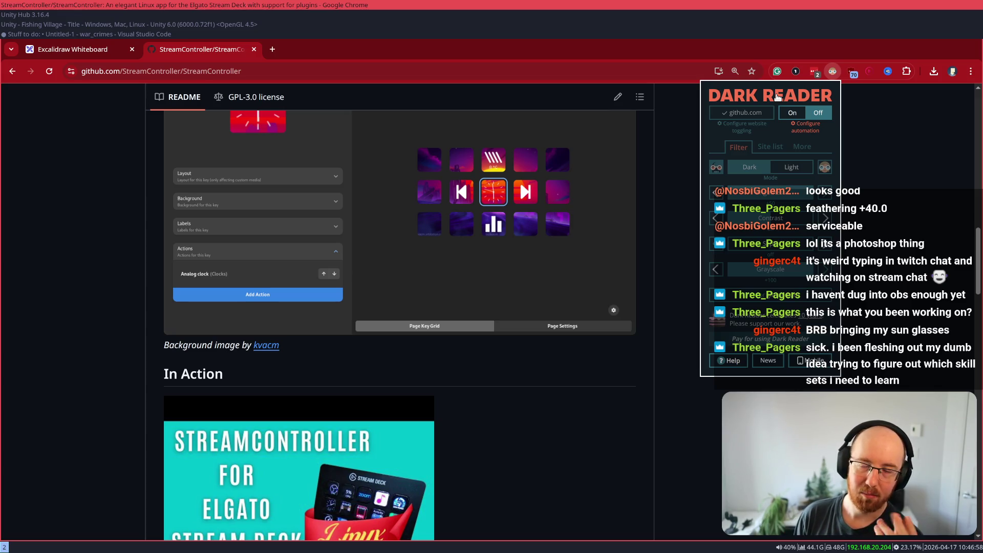
key("Escape")
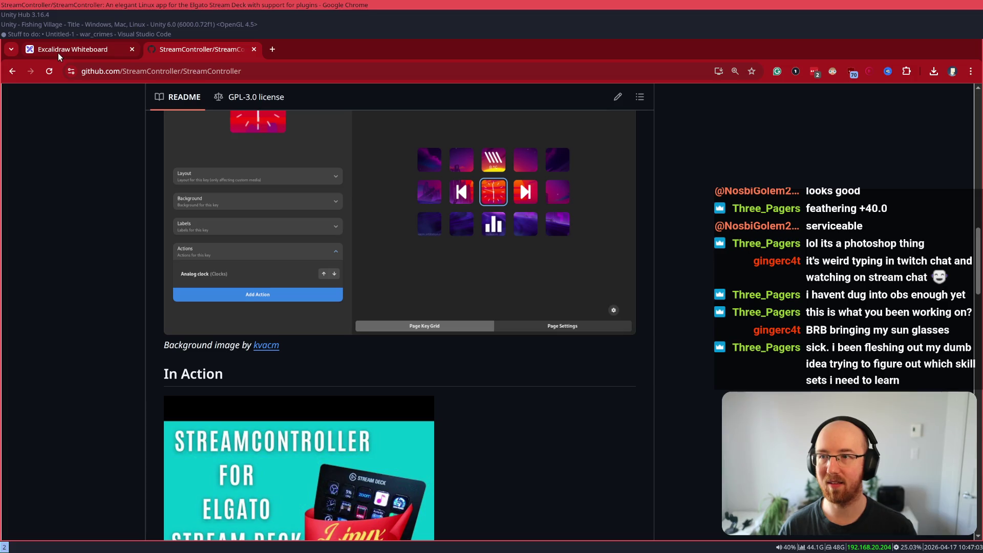
left_click(58, 54)
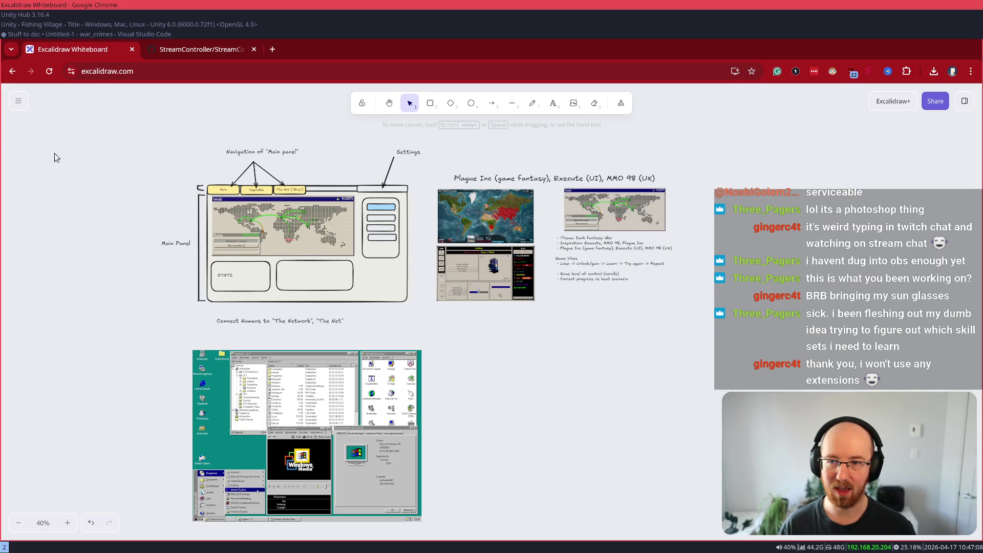
- Look over the Excalidraw sketch board's main menu, then glance at the Unity editor
left_click(18, 101)
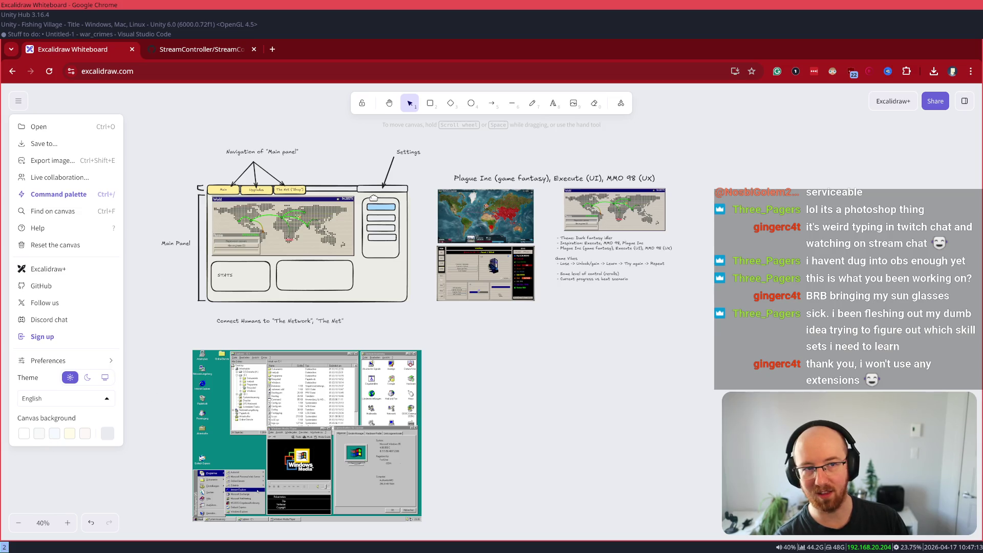
left_click(619, 149)
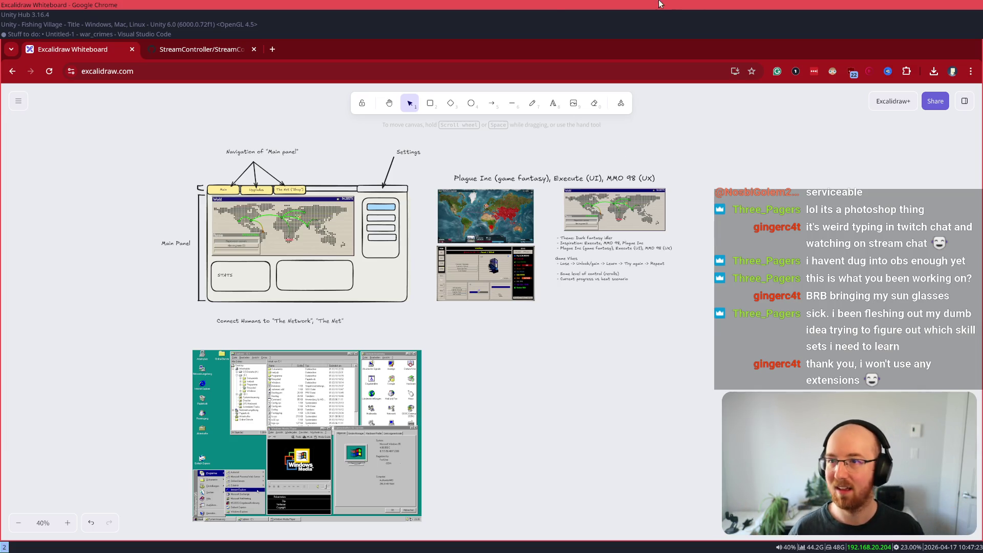
left_click(221, 25)
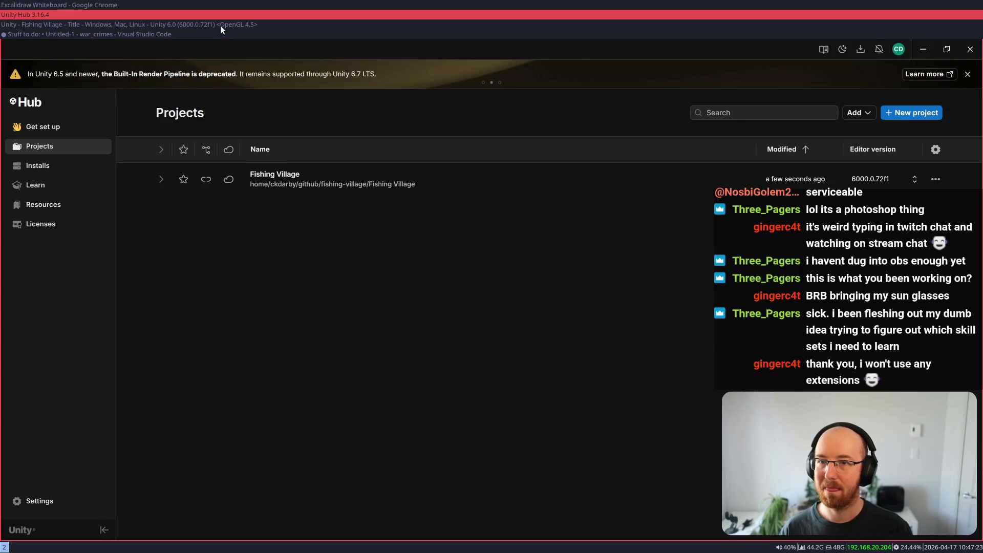
scroll(221, 29, "down", 1)
scroll(221, 29, "up", 2)
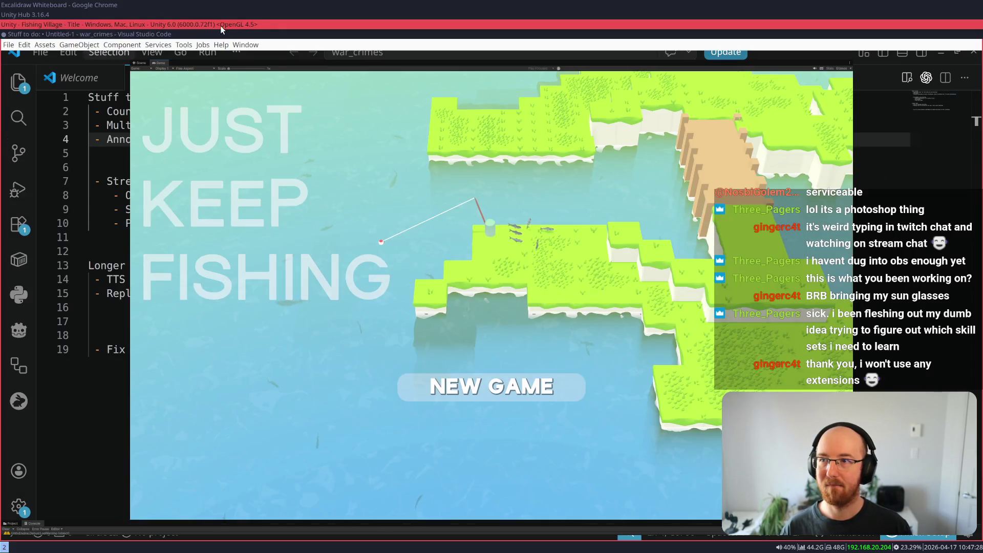
scroll(221, 25, "up", 1)
- Open a new Chrome tab and start typing a 'mining' address
left_click(271, 49)
type("ming")
key("BackSpace")
key("BackSpace")
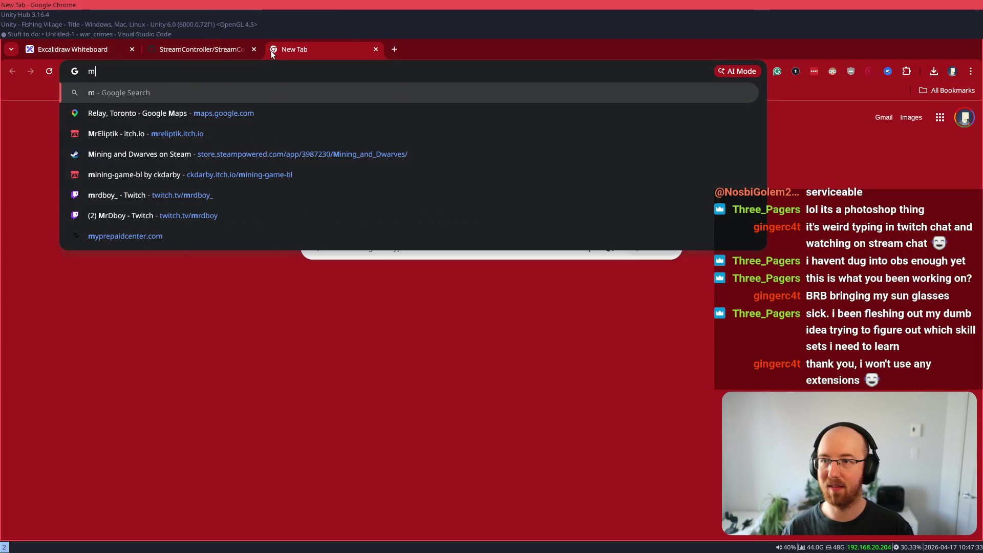
- Open the Mining and Dwarves Steam store page from the 'mining' suggestion, briefly checking Unity
type("ning")
key("Return")
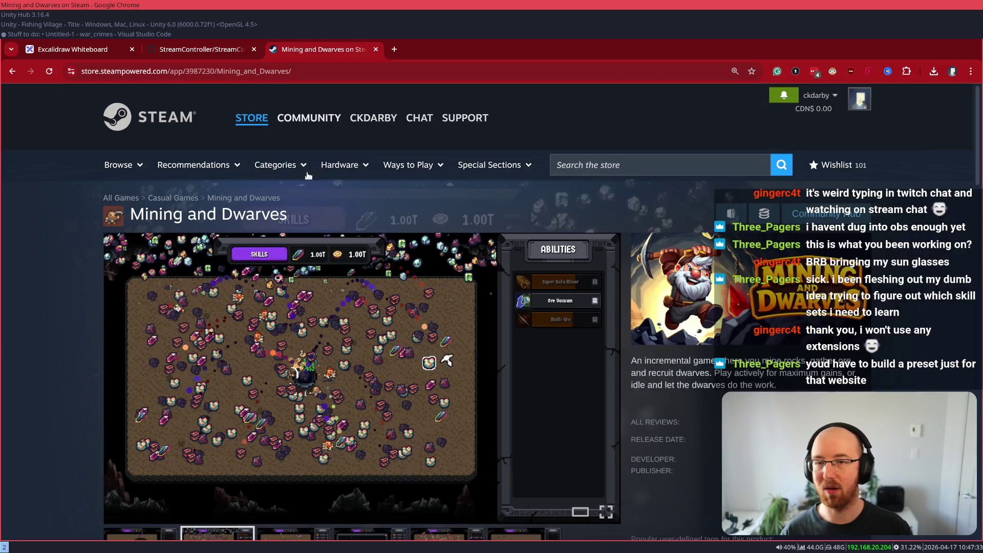
scroll(133, 328, "down", 3)
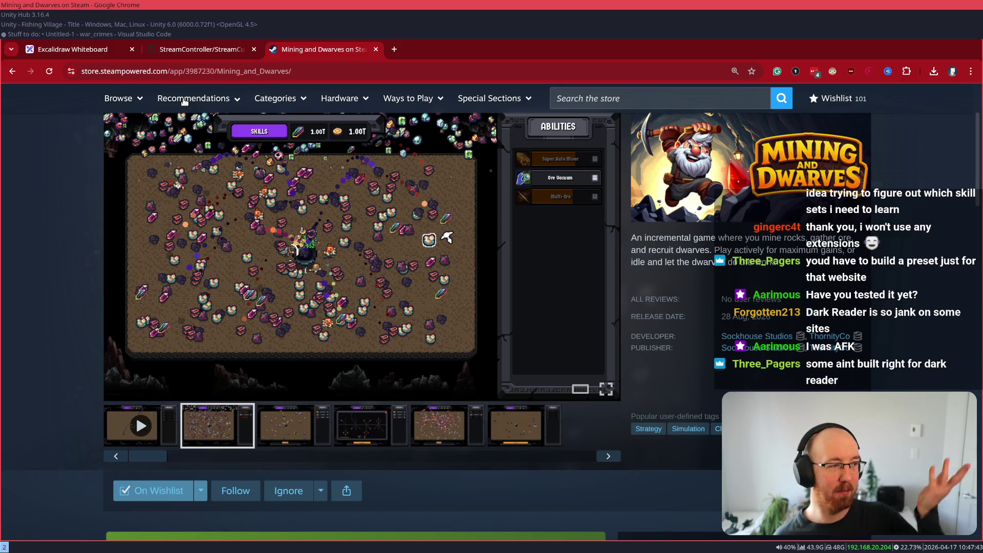
key("alt+Tab")
key("alt+Tab")
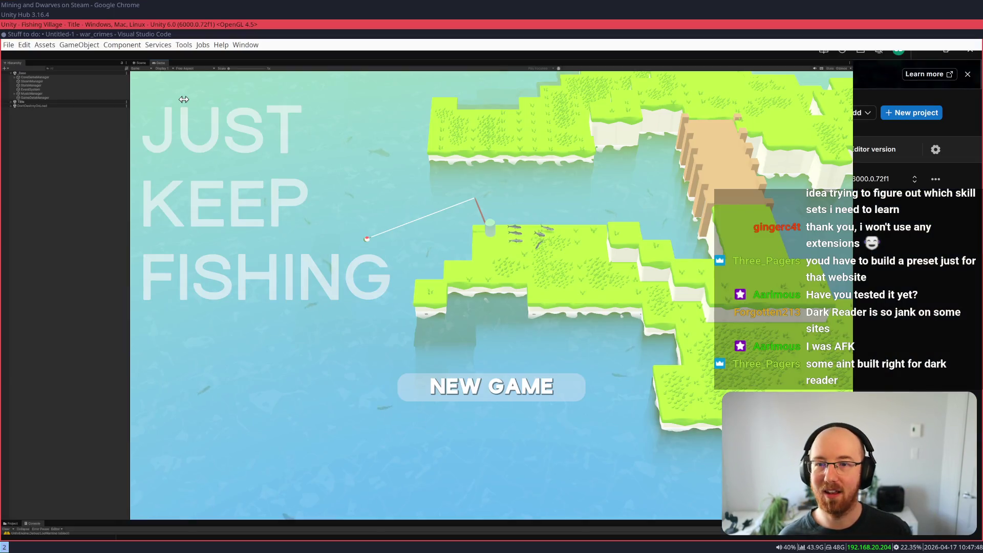
key("alt+Tab")
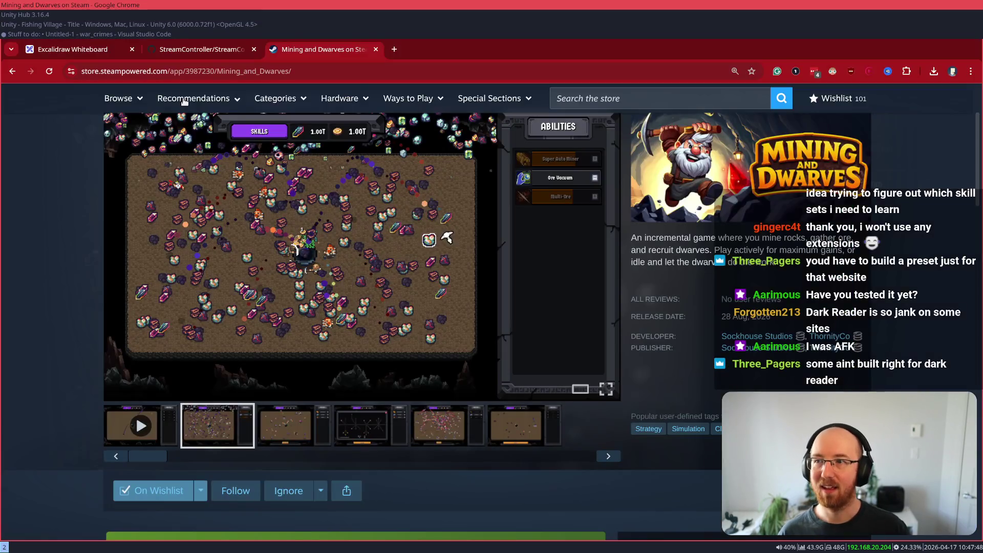
- Search Google for 'finitesingularity', visit the FiniteSingularity YouTube channel, then return to the results
key("ctrl+t")
type("finit")
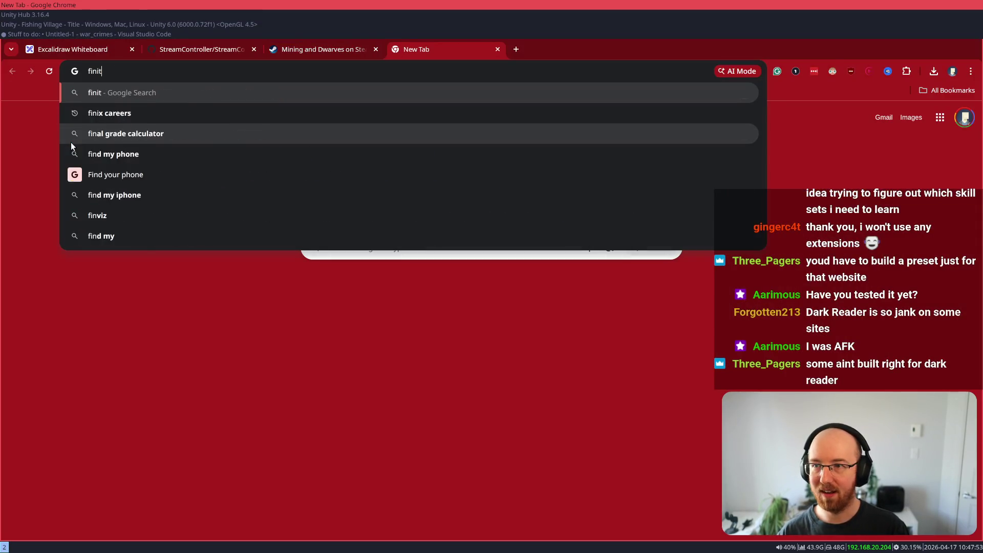
type("esingularity")
key("Return")
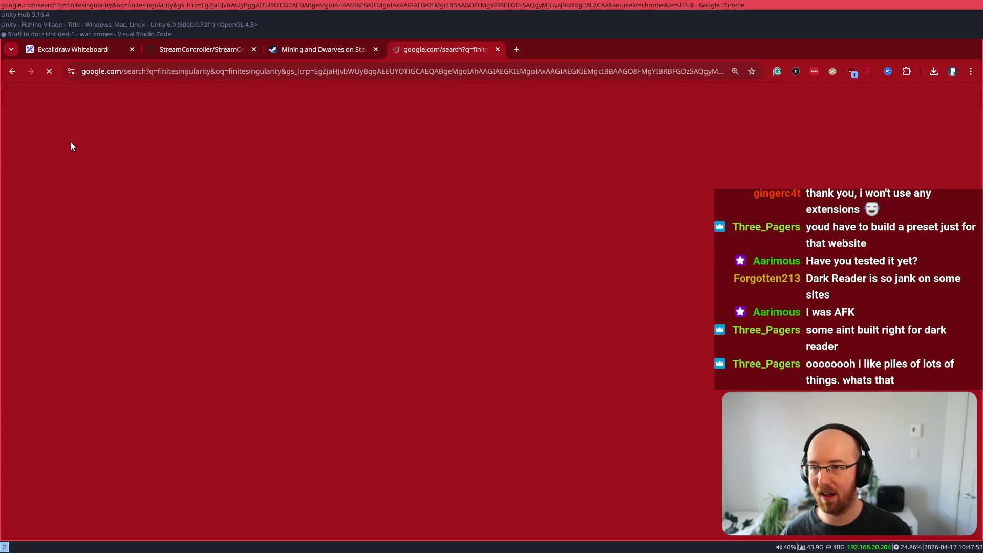
left_click(193, 219)
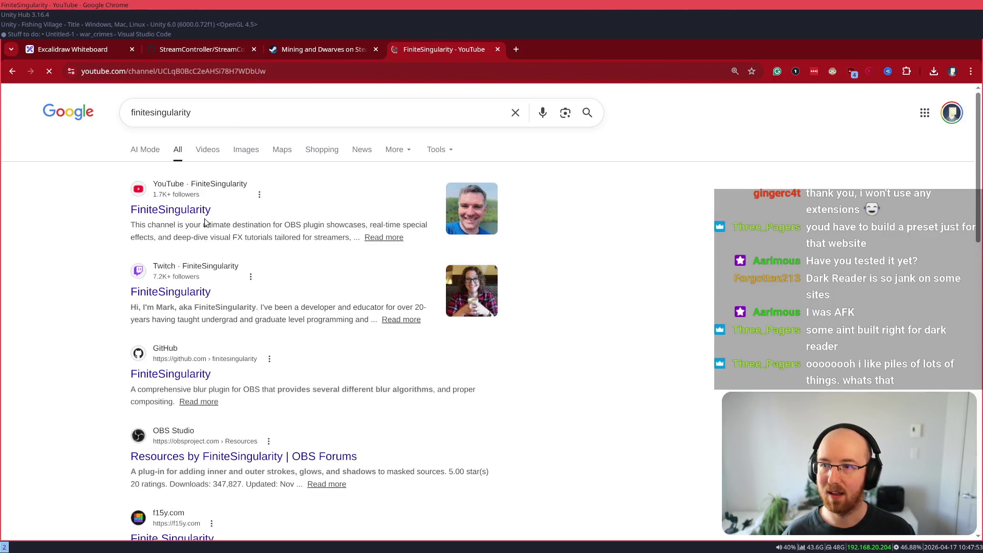
key("alt+Left")
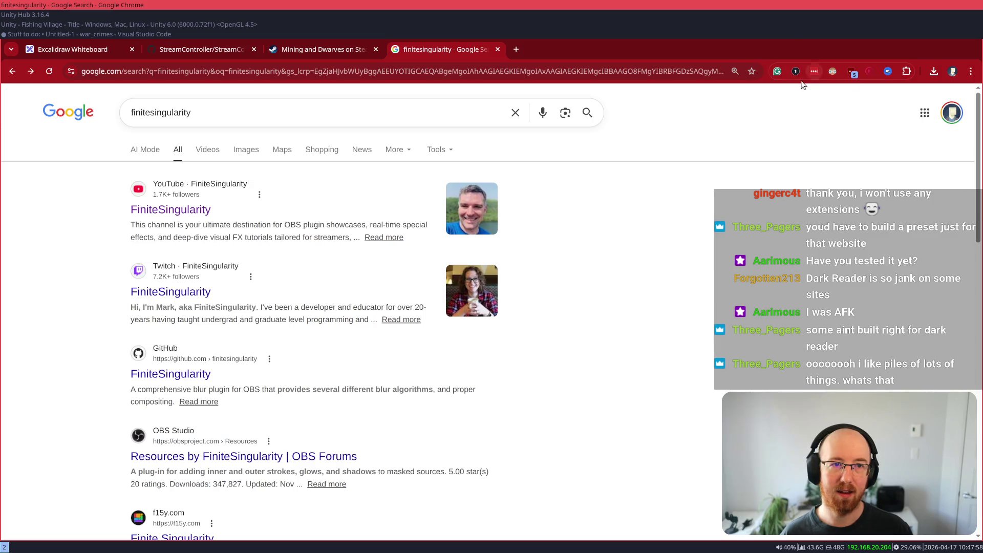
- Toggle Dark Reader's dark mode for google.com and reopen its settings
left_click(833, 71)
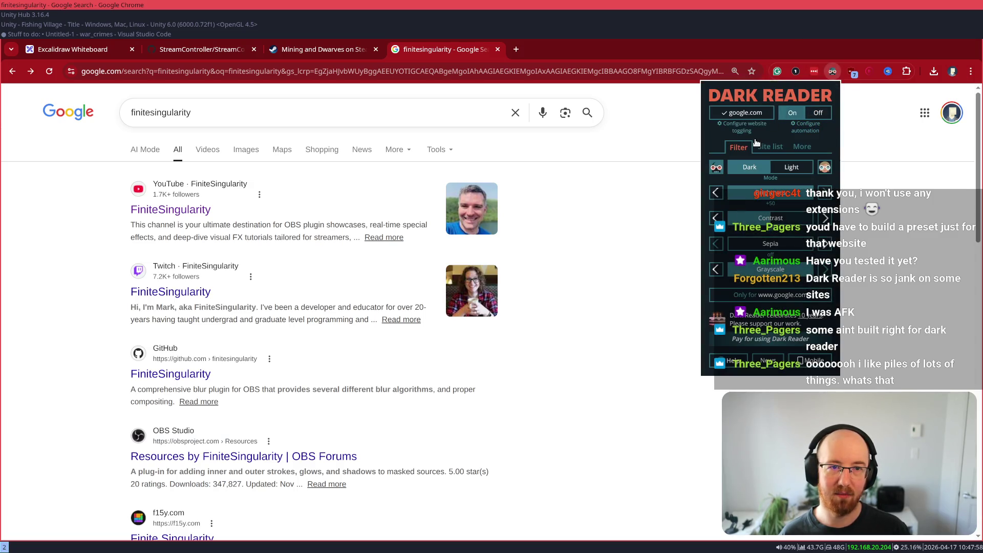
left_click(751, 118)
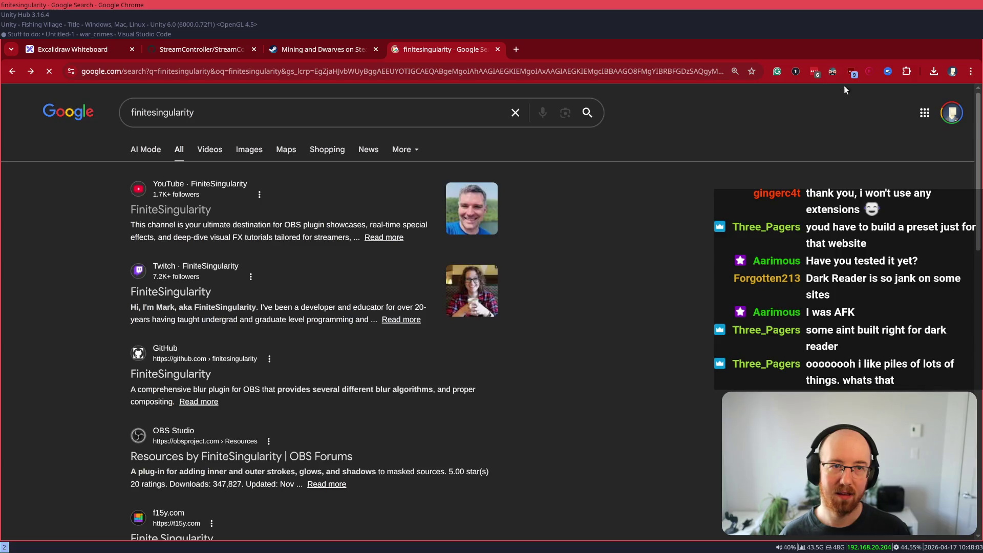
left_click(834, 72)
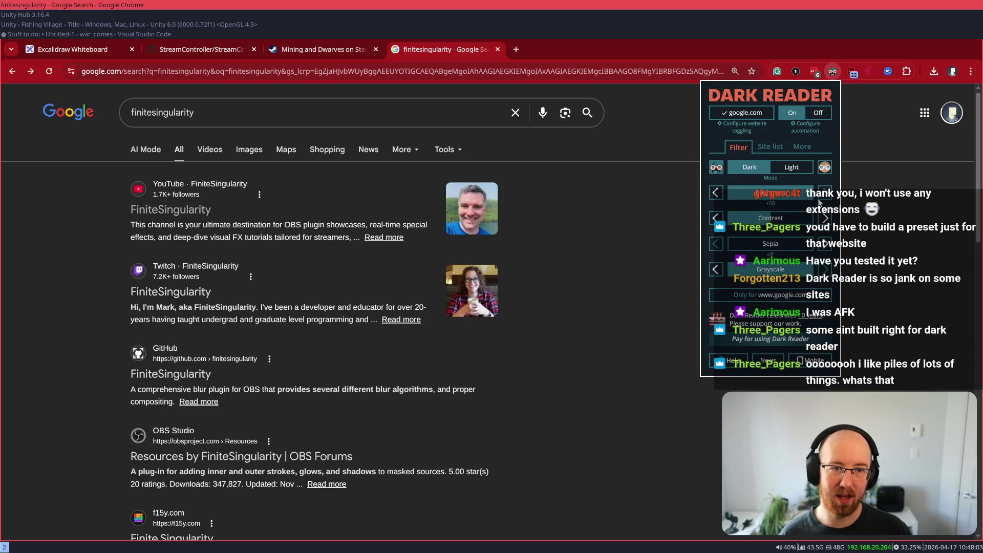
- Set Dark Reader brightness to +50, raise contrast for a black background, and set grayscale near zero
left_click(734, 198)
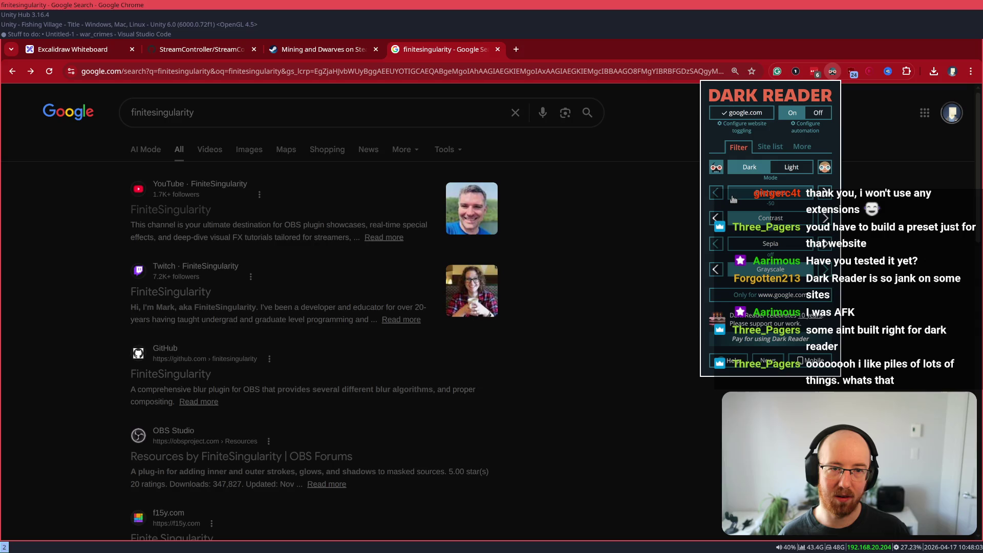
mouse_move(735, 199)
left_mouse_down()
mouse_move(813, 194)
mouse_move(732, 221)
mouse_move(753, 221)
left_mouse_up()
left_click(824, 219)
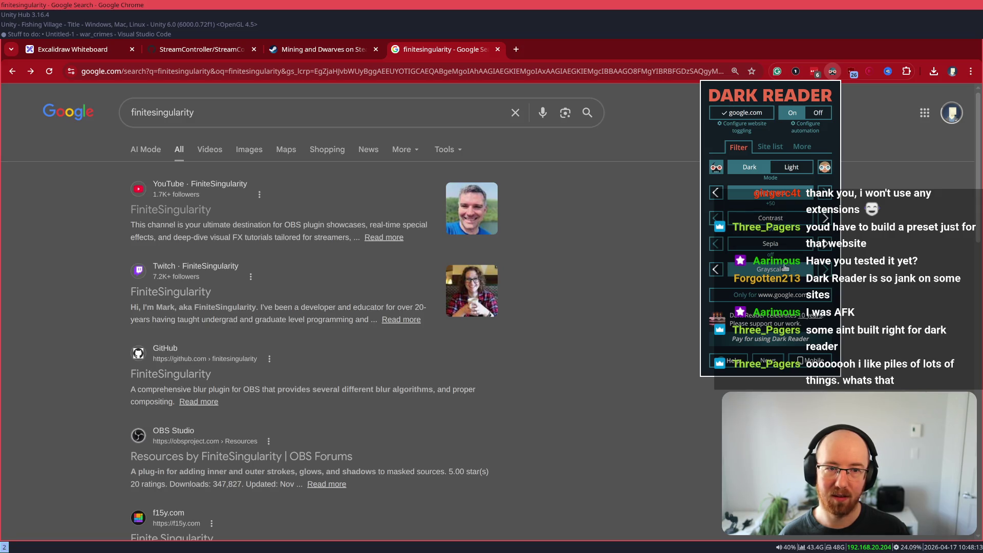
left_click_drag(776, 280, 707, 272)
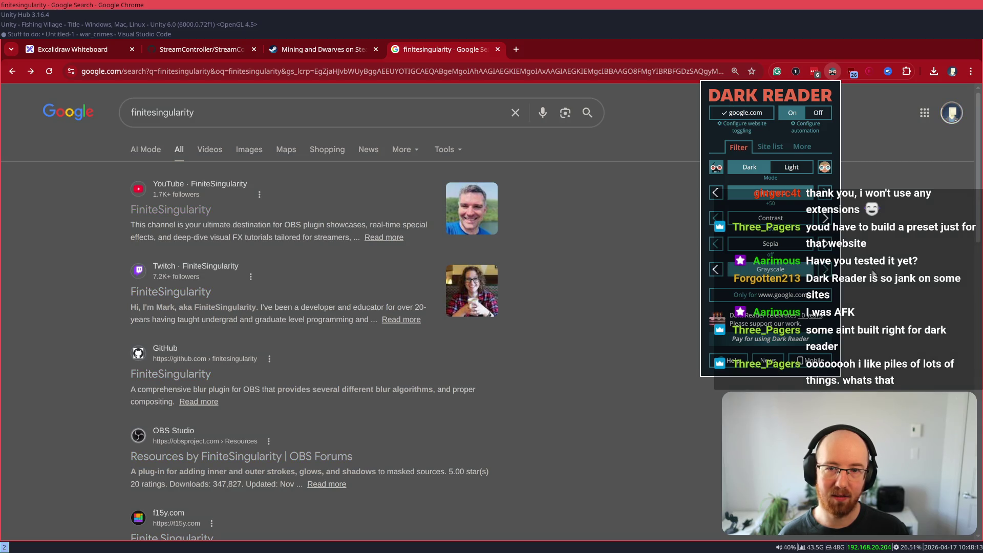
left_click_drag(796, 274, 660, 278)
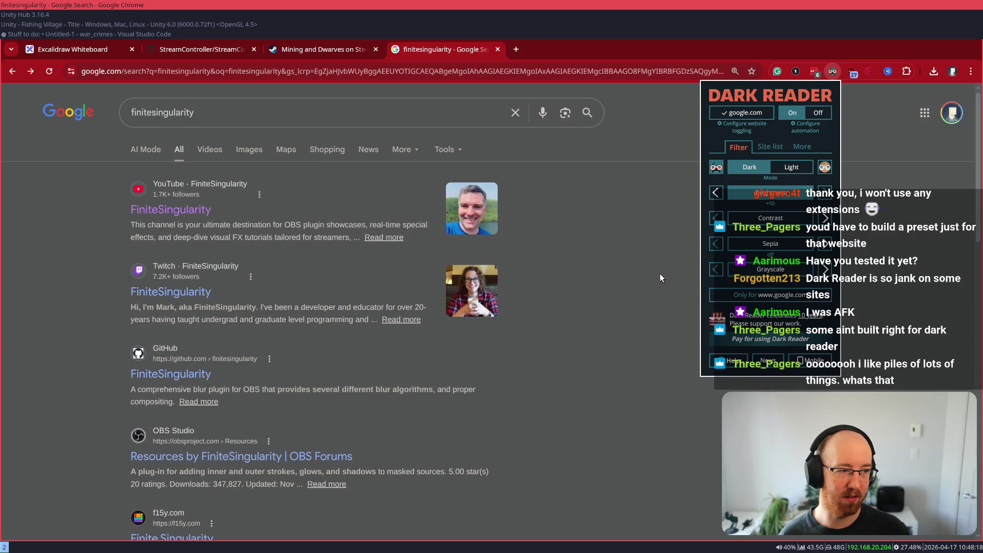
left_click_drag(738, 221, 763, 225)
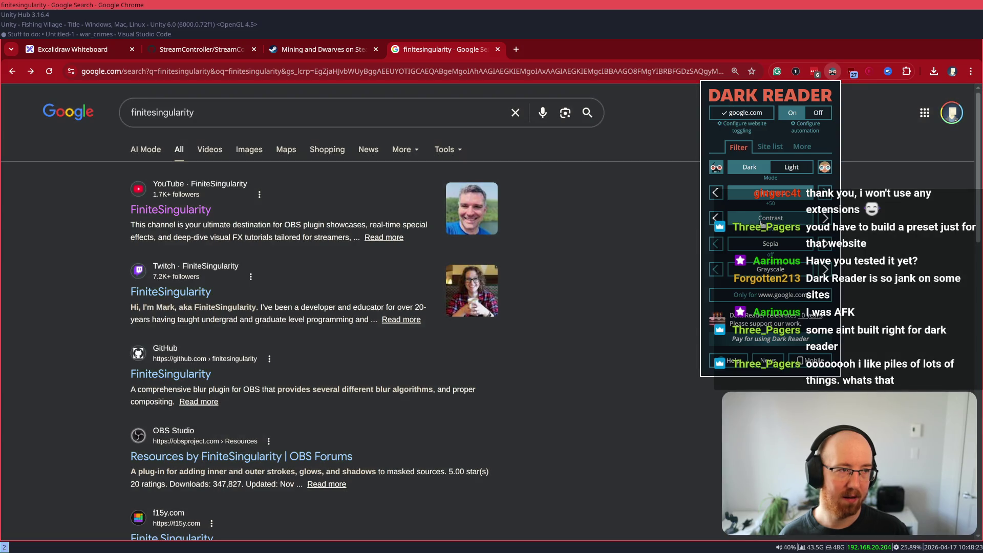
key("Escape")
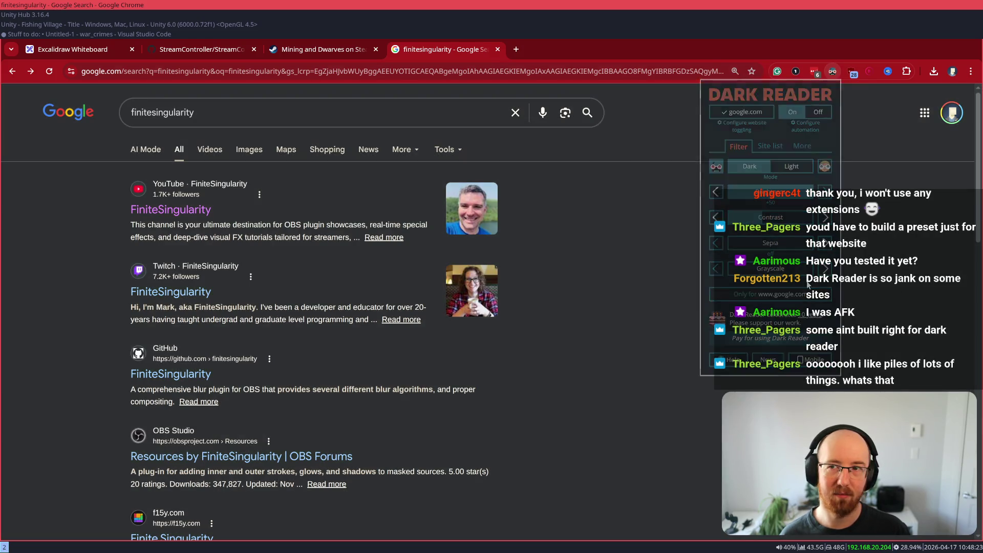
left_click(74, 47)
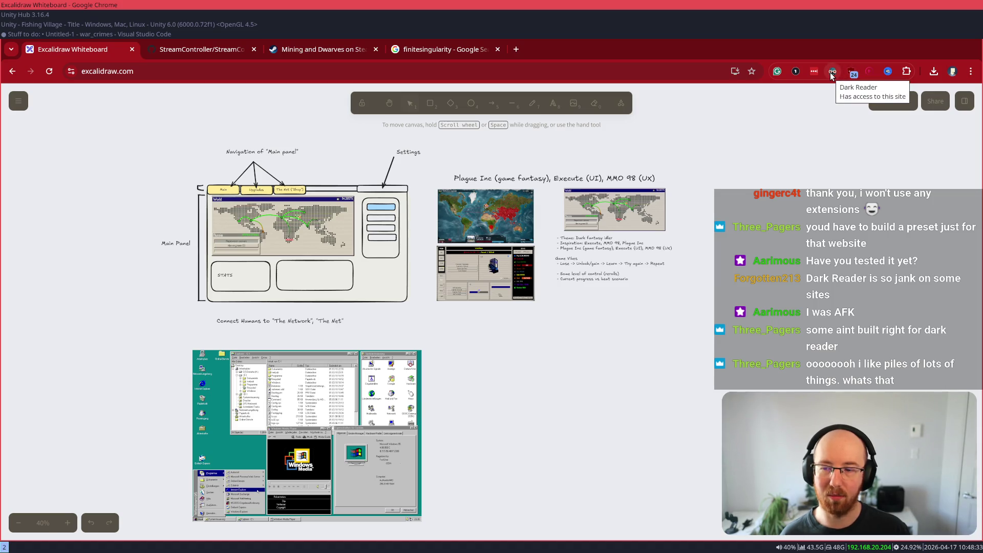
- Switch the Excalidraw whiteboard to its dark theme
left_click(19, 102)
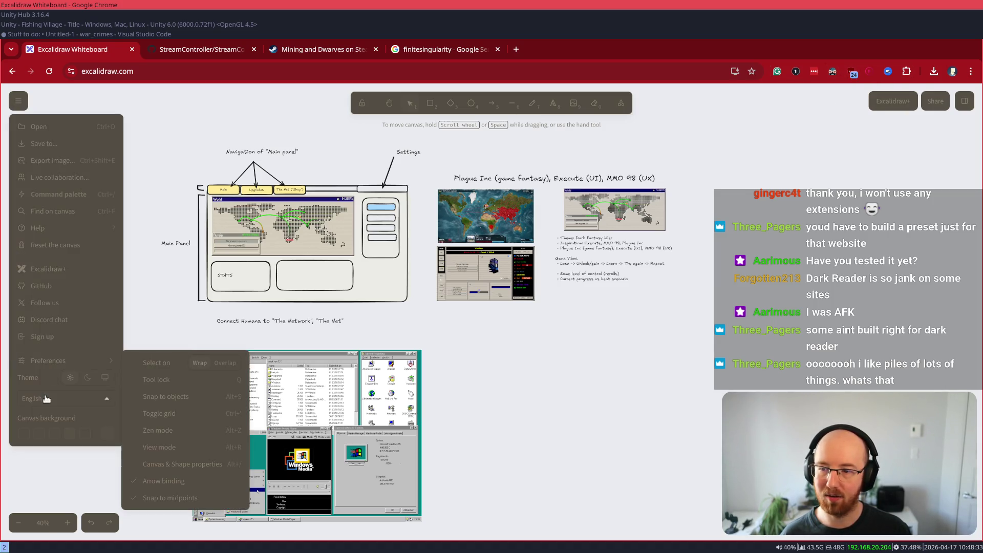
left_click(87, 377)
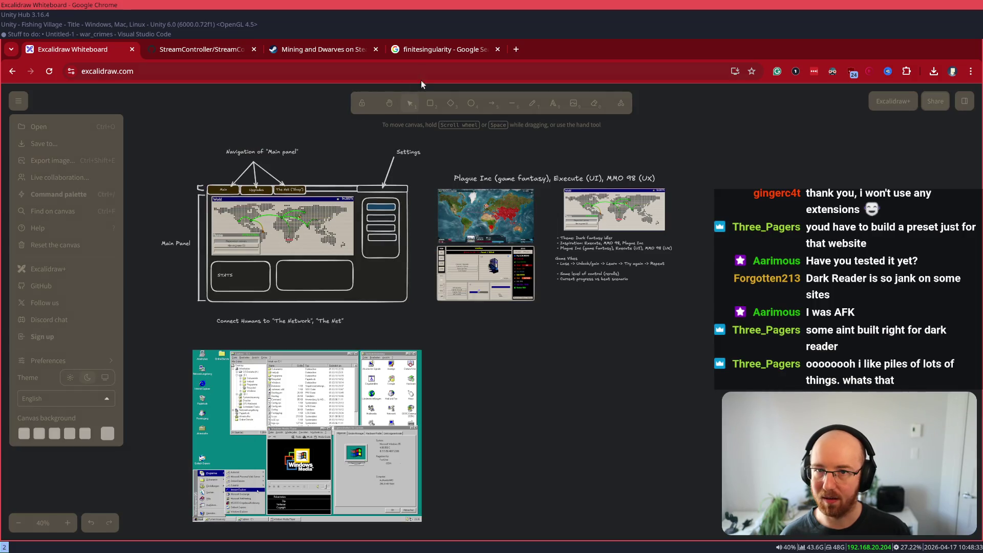
key("Escape")
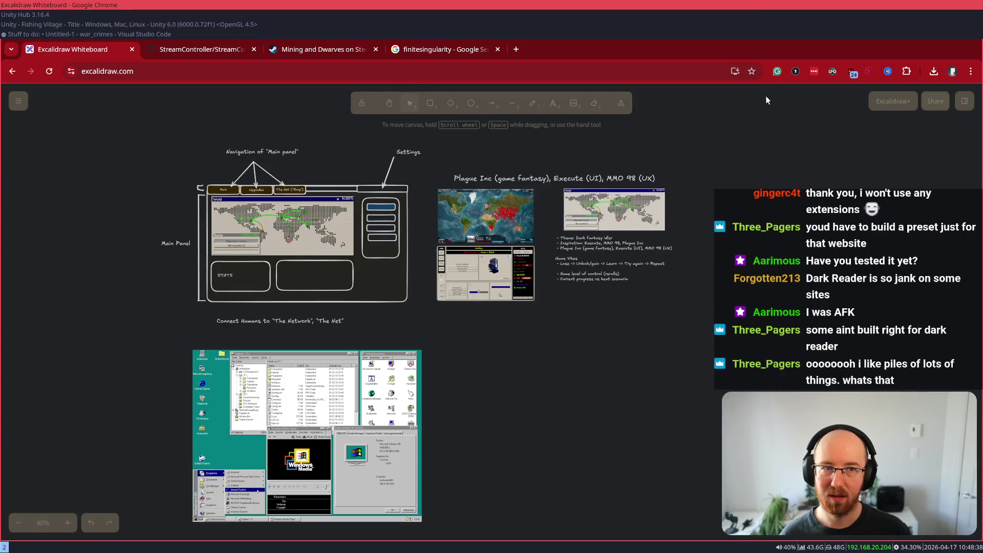
- Turn off Dark Reader for excalidraw.com and bring the Unity game window forward
left_click(831, 72)
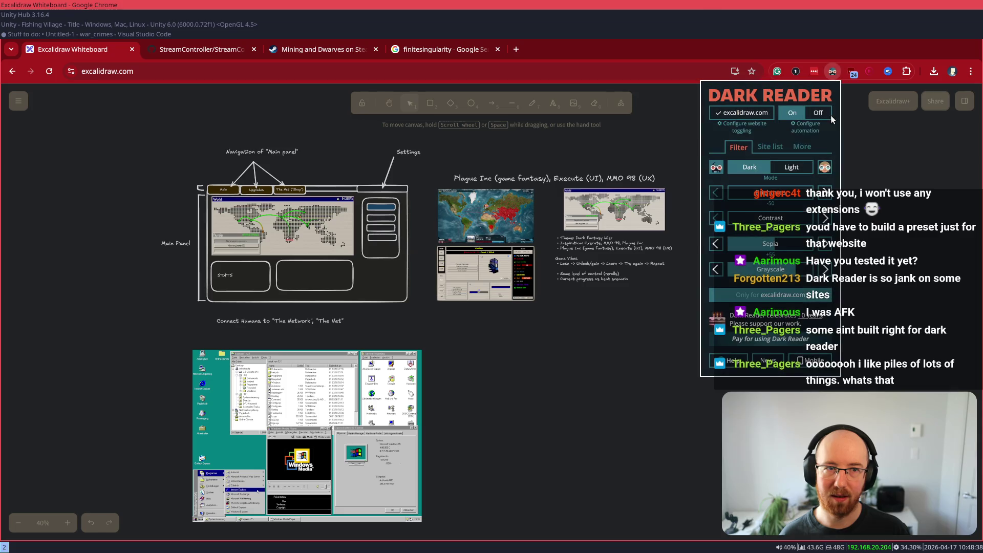
left_click(744, 127)
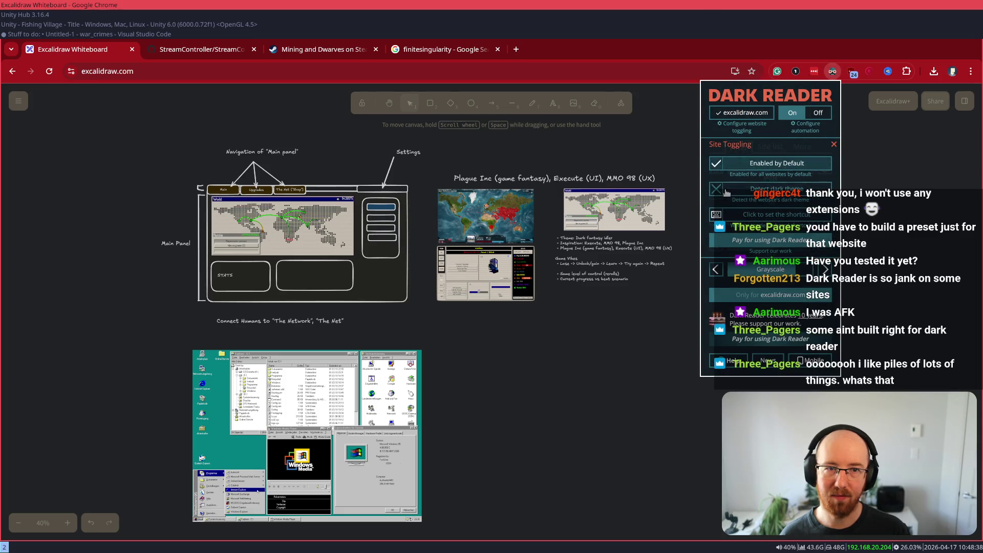
left_click(749, 114)
key("Escape")
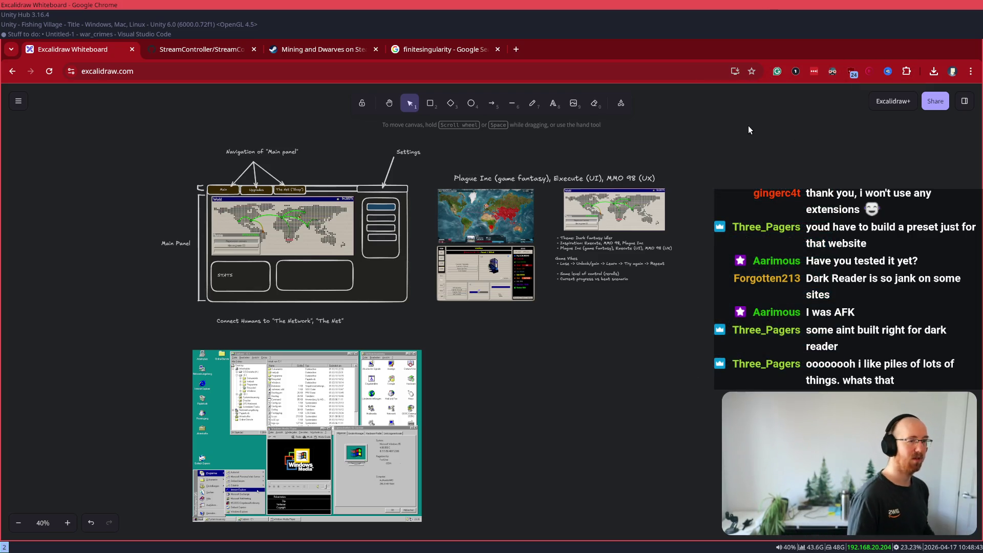
key("super+Down")
key("super+Down")
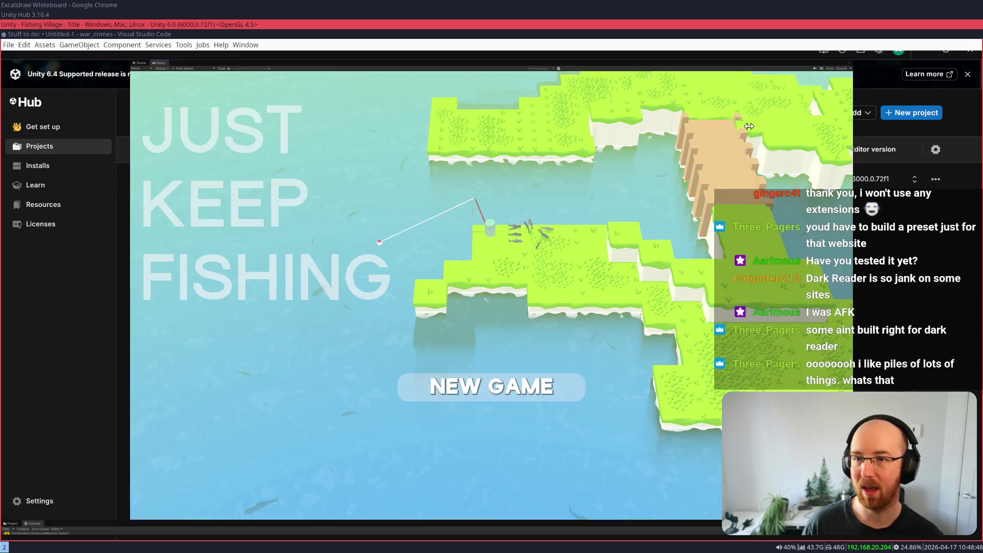
- Open the streamer's Twitch channel from the Google results and browse the page
key("super+Up")
key("super+Up")
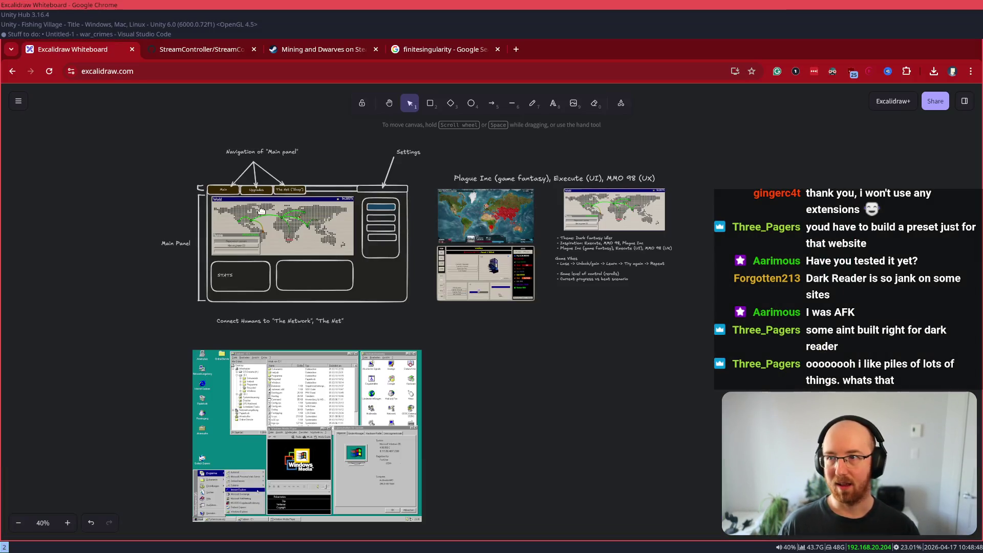
left_click(425, 54)
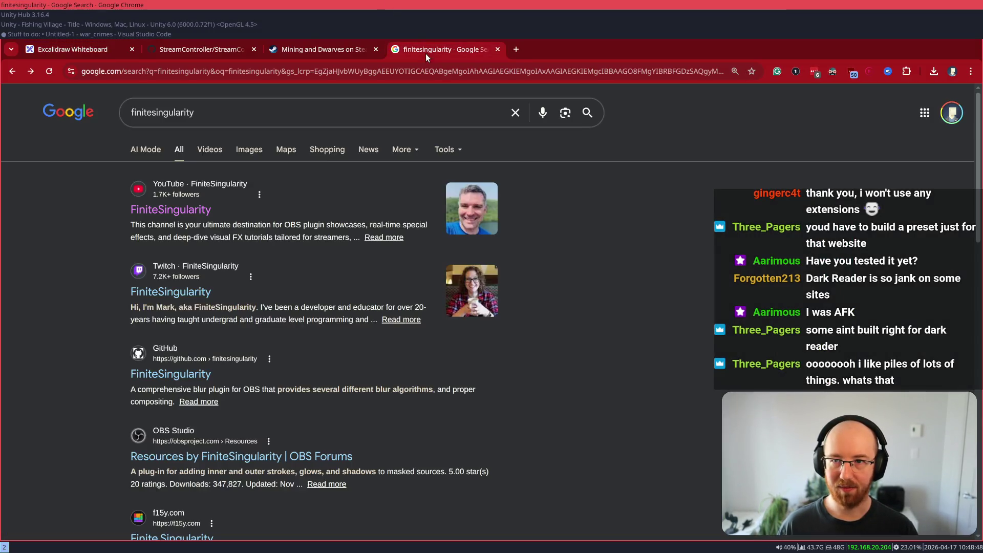
left_click(183, 291)
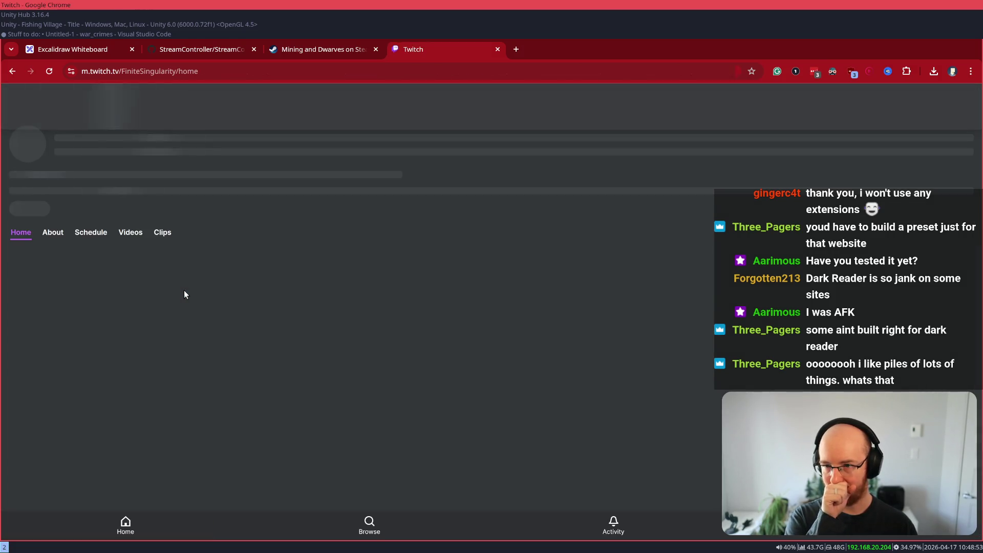
key("alt+Left")
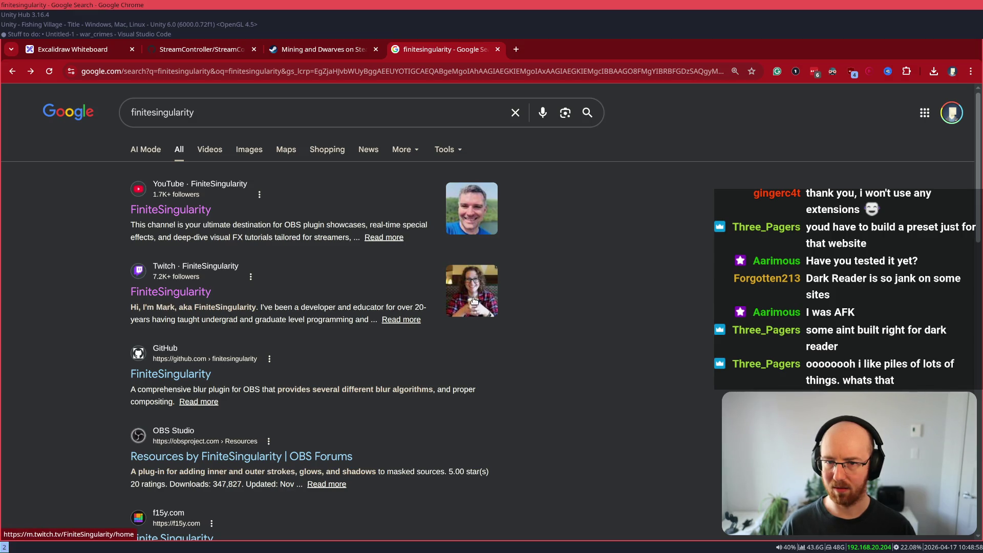
left_click(474, 301)
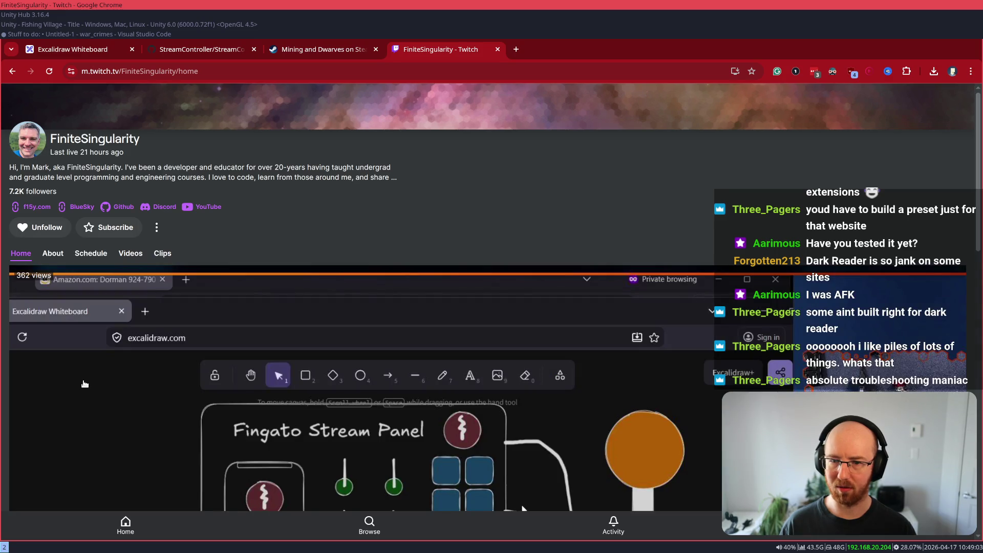
scroll(94, 378, "down", 10)
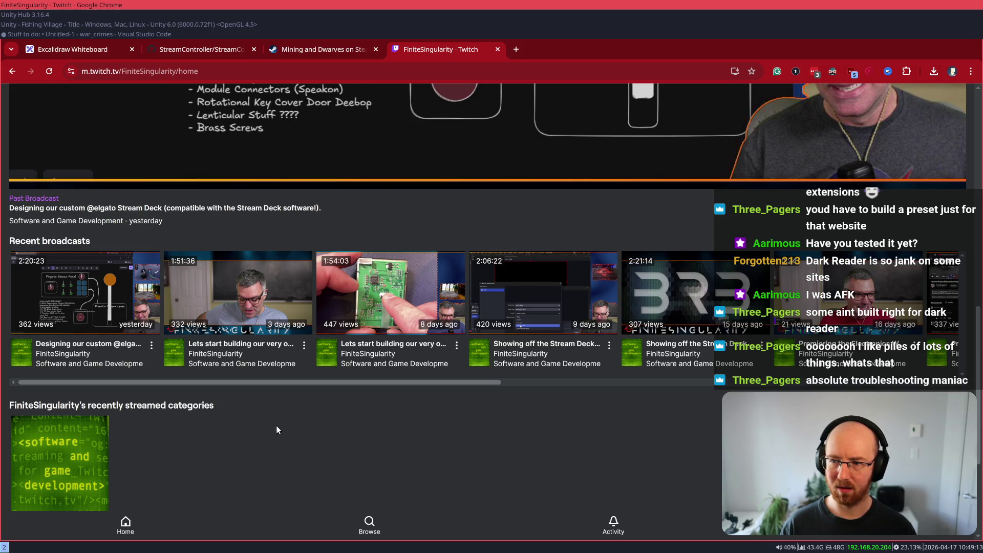
scroll(276, 425, "up", 6)
scroll(284, 414, "up", 6)
- Search Google for the channel name, reopen its Twitch page and copy the page address
left_click_drag(164, 144, 38, 136)
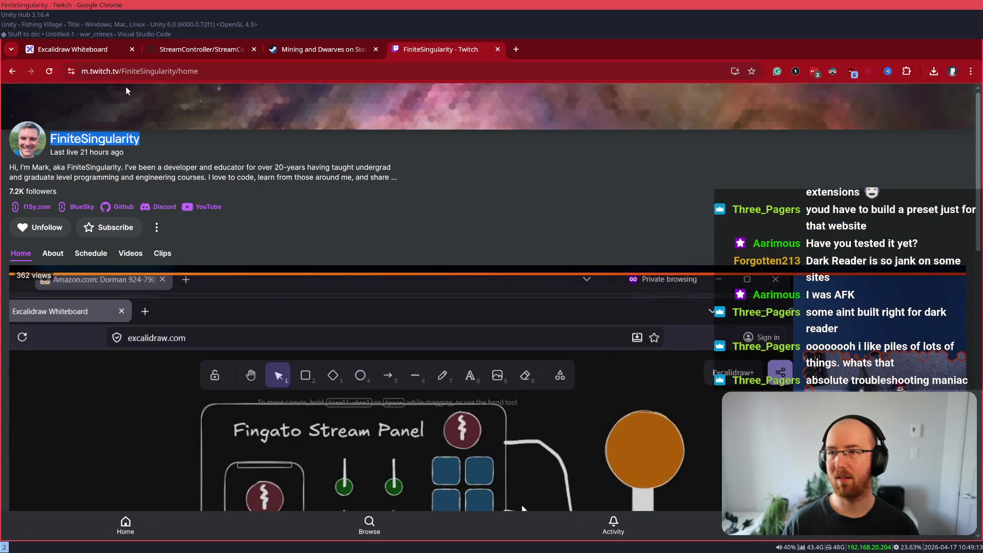
double_click(155, 72)
key("ctrl+c")
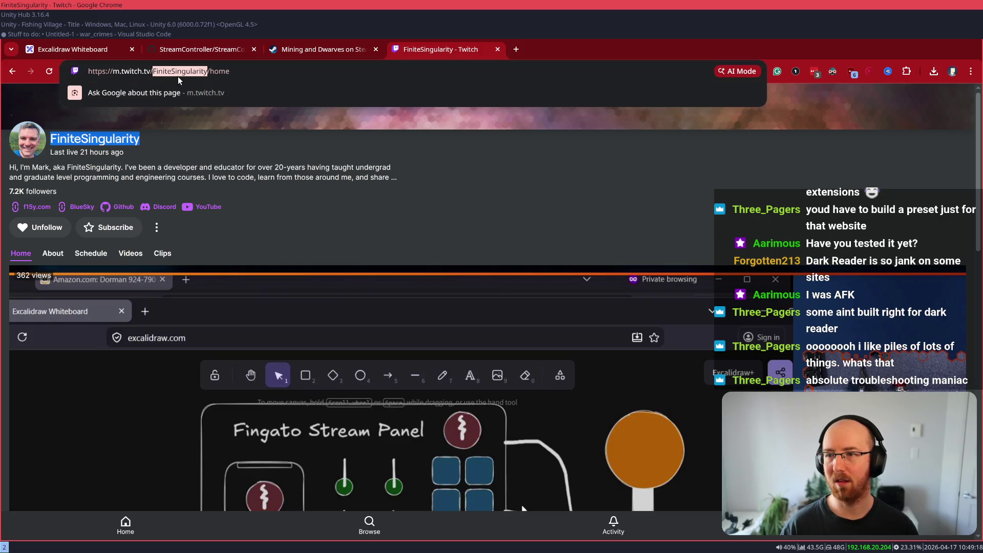
key("ctrl+a")
key("ctrl+v")
key("Return")
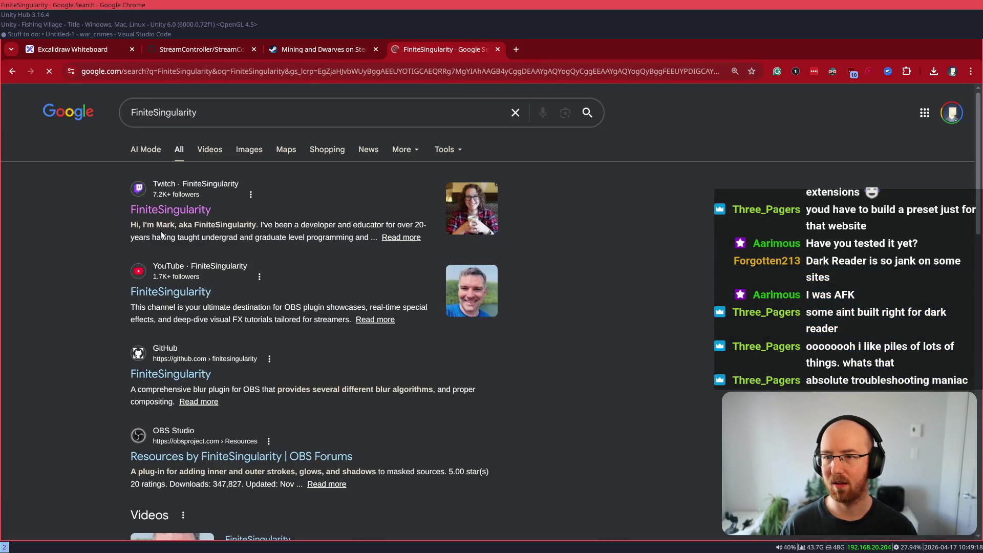
left_click(183, 213)
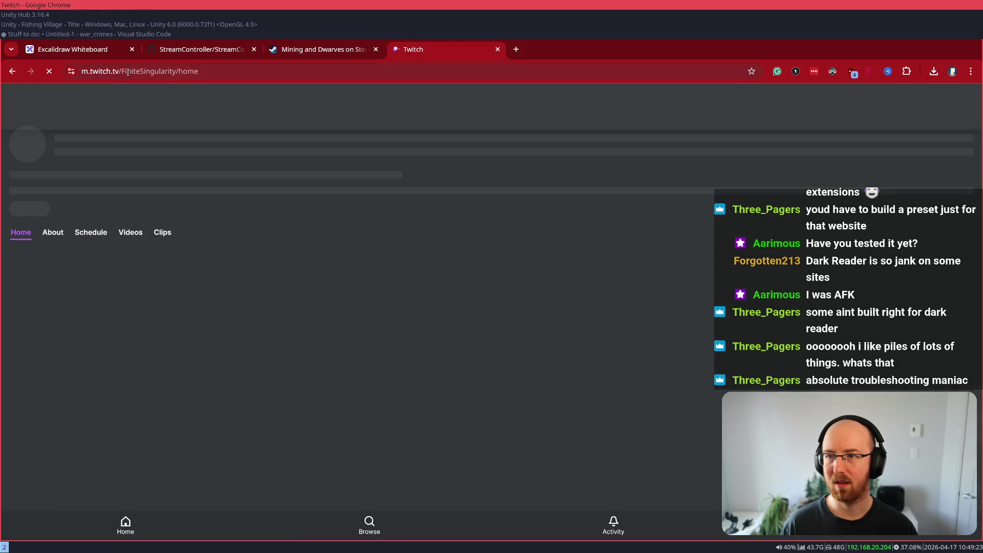
key("ctrl+l")
left_click(84, 33)
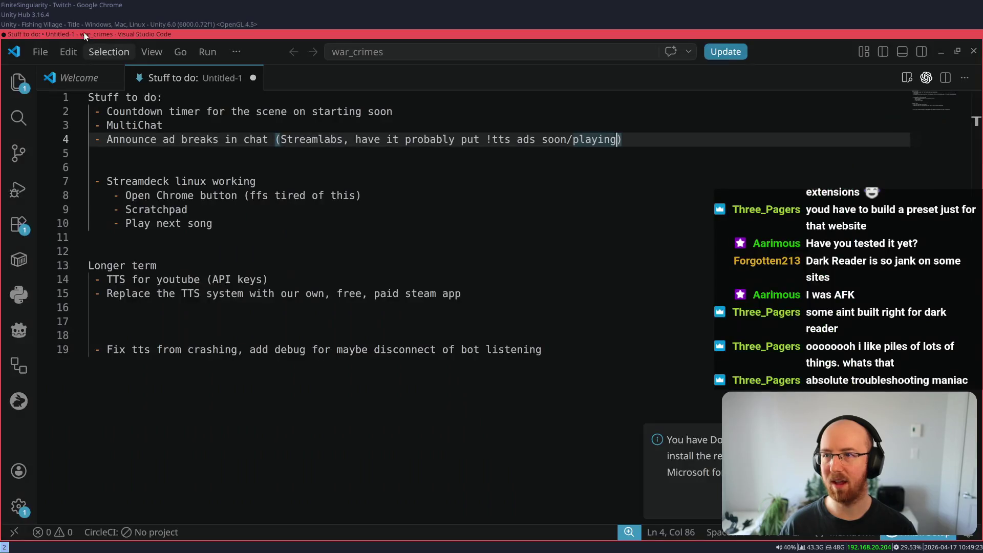
- Paste the Twitch channel address on a new line below the Streamdeck list
left_click_drag(127, 236, 125, 223)
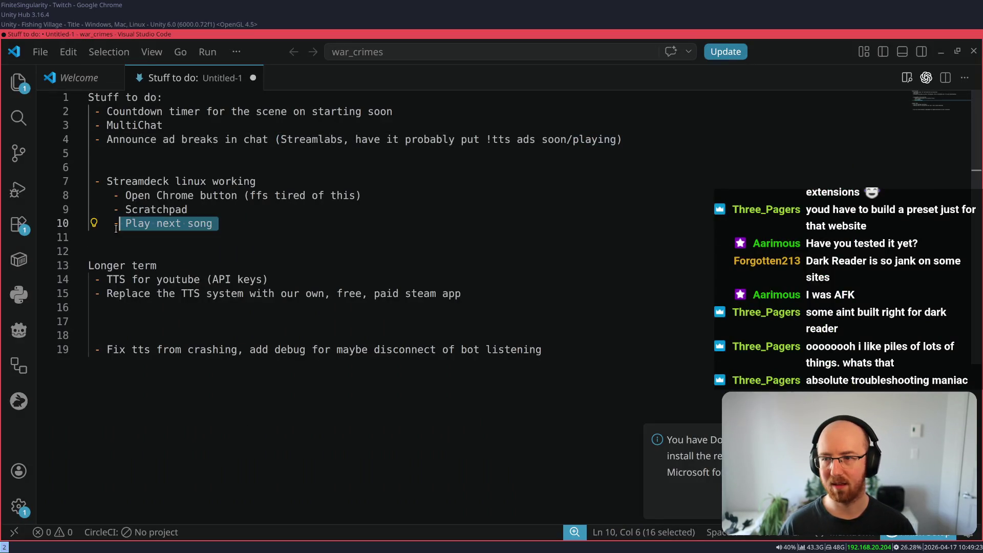
key("Down")
key("Down")
key("Return")
key("Return")
key("Up")
type("https://m.twitch.tv/FiniteSingularity/home")
- Add a note asking for an easy-to-use feather plugin instead of image masking
key("Return")
type("A")
type("r an")
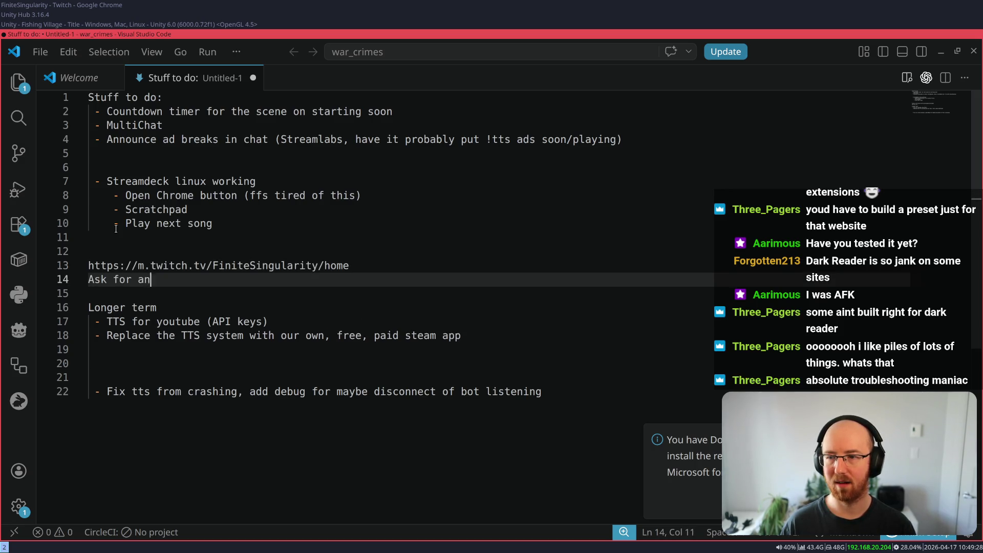
type(" to us")
type("e feather")
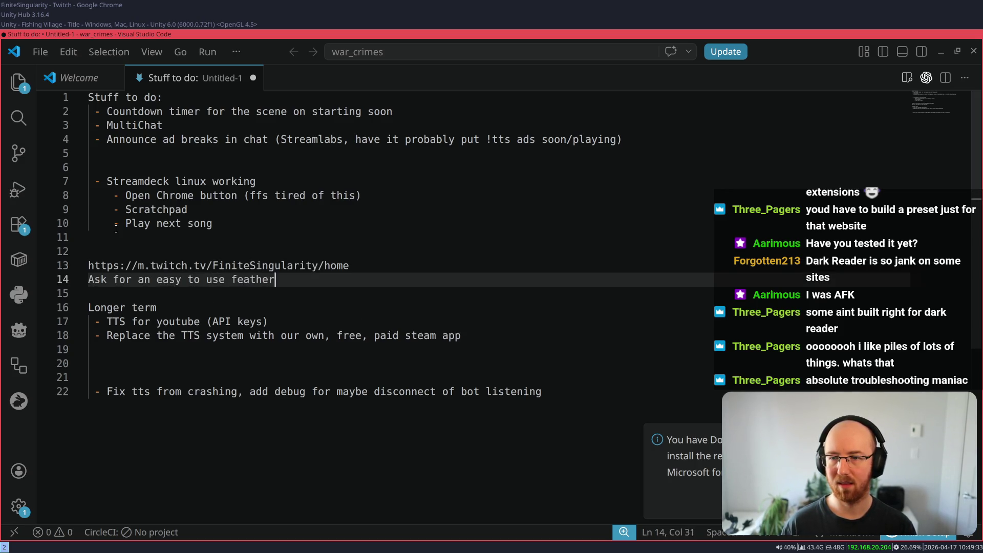
type("gin ")
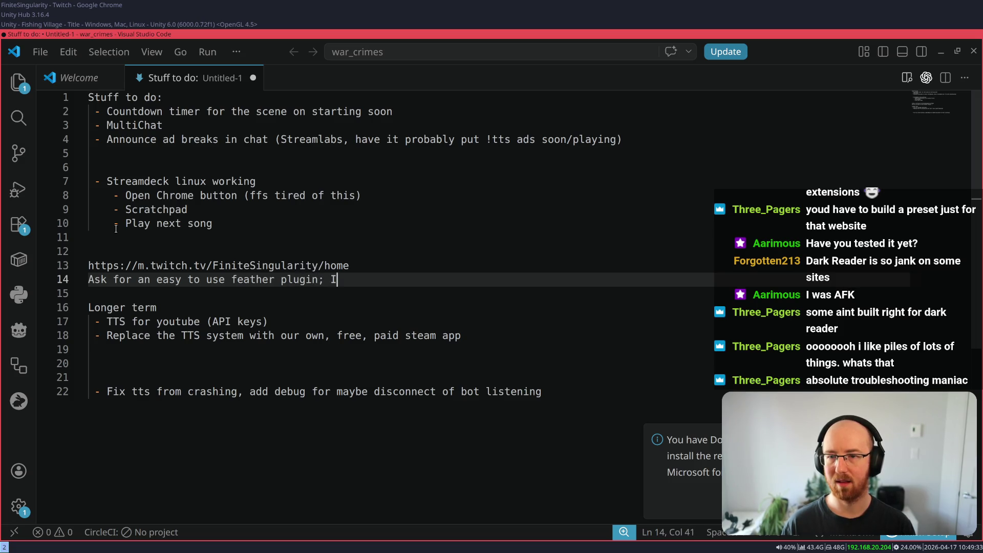
type("an mask/")
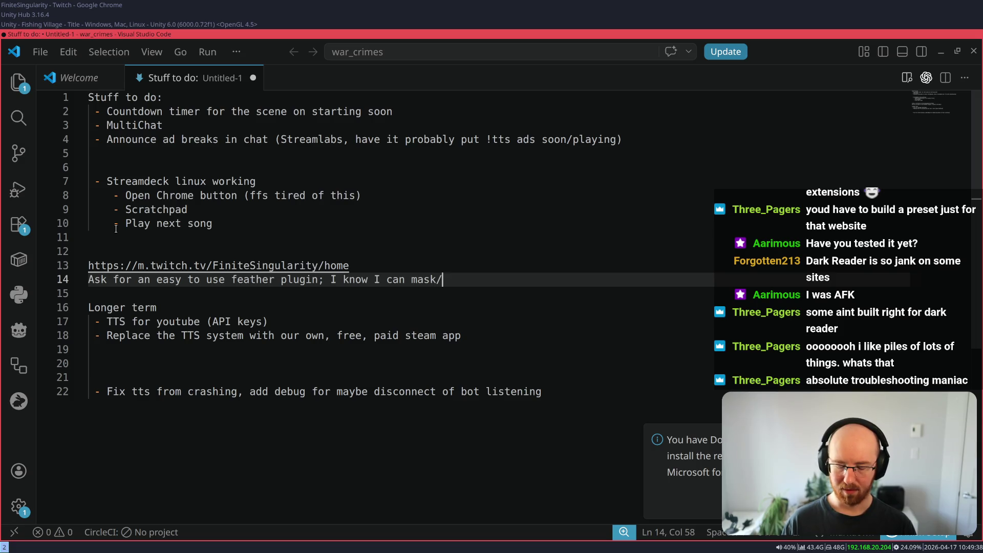
type("use image m")
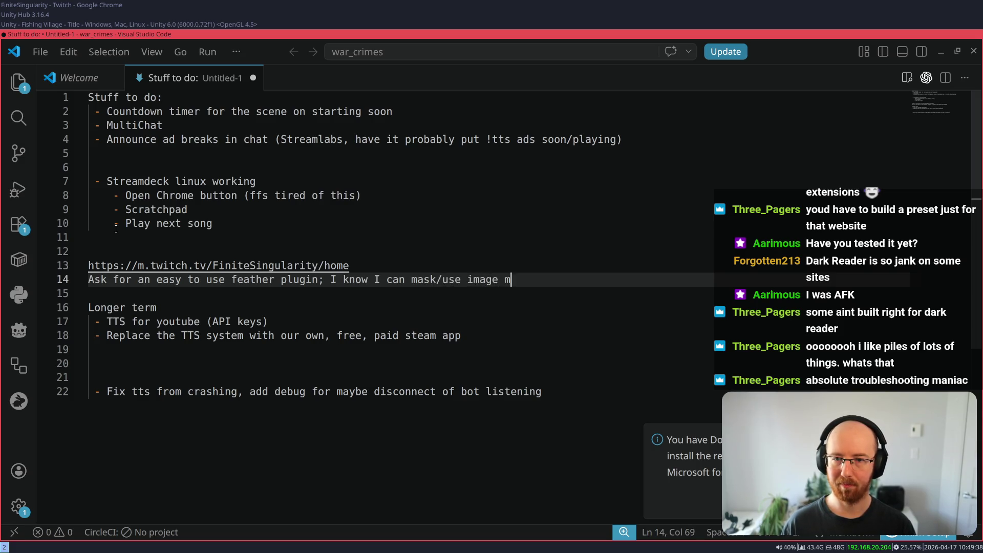
type("asking for this sort")
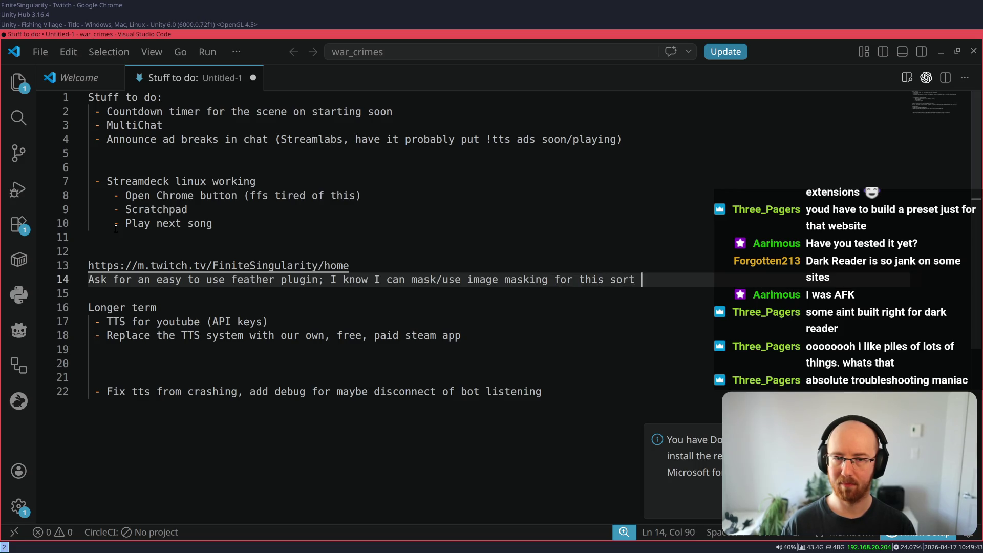
type("uff b")
type("m lazy...")
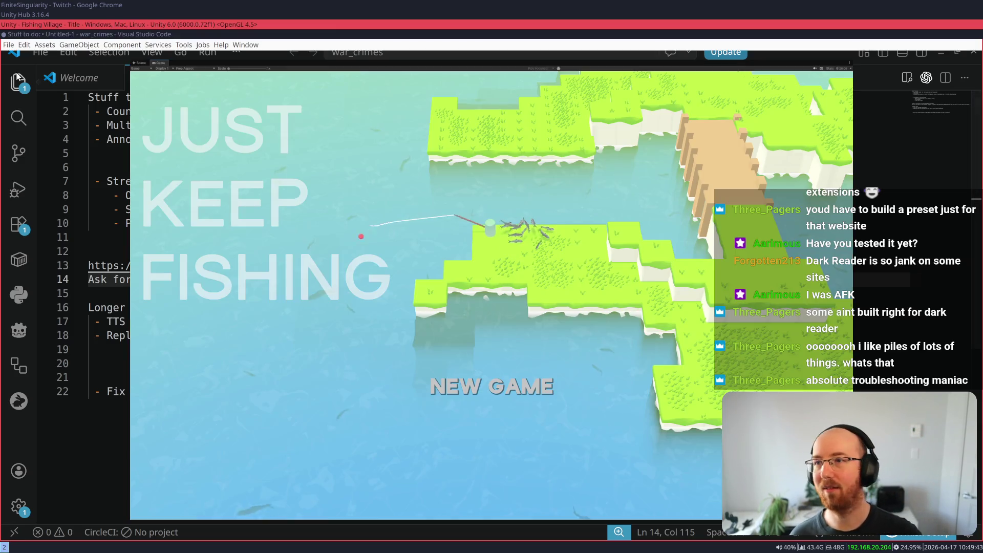
left_click(226, 24)
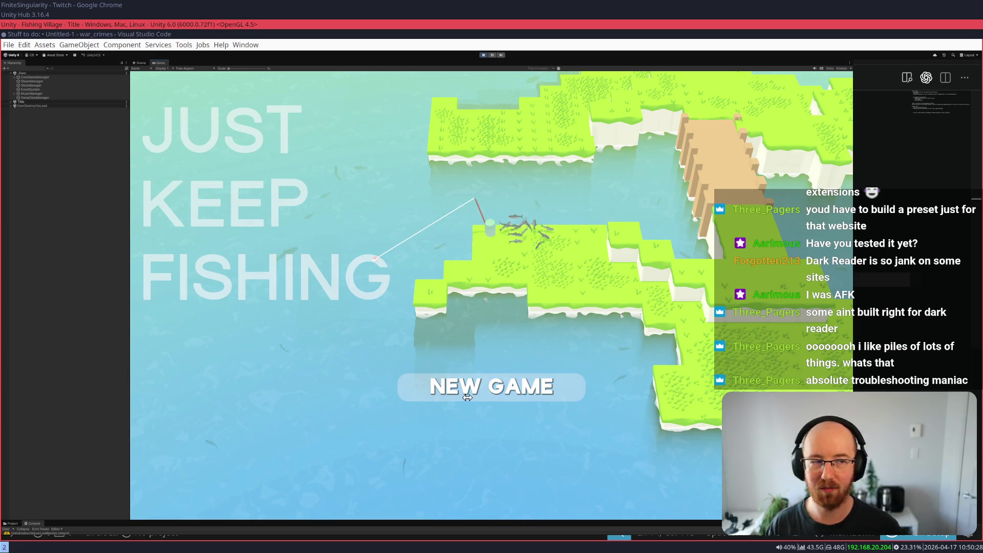
- Start a new Just Keep Fishing game from the title screen to load the Level1 island
left_click(432, 387)
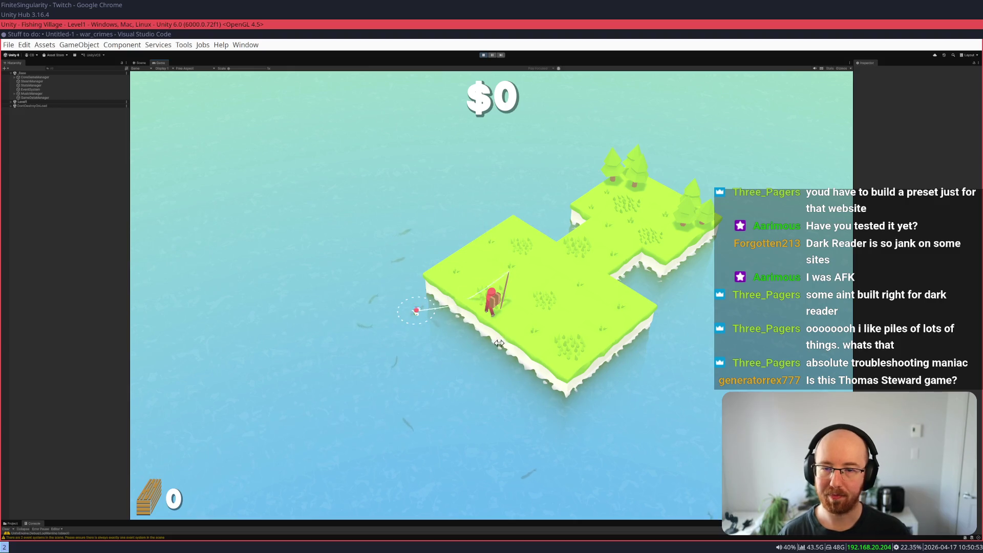
- Catch the first fish and sell it at the barrel, briefly checking the upgrade tree
left_click(441, 340)
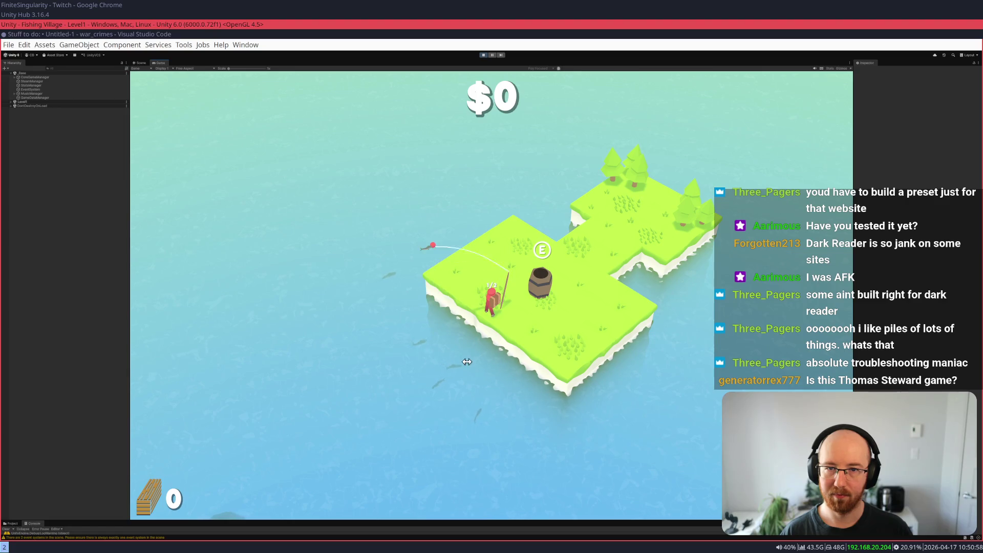
key("s")
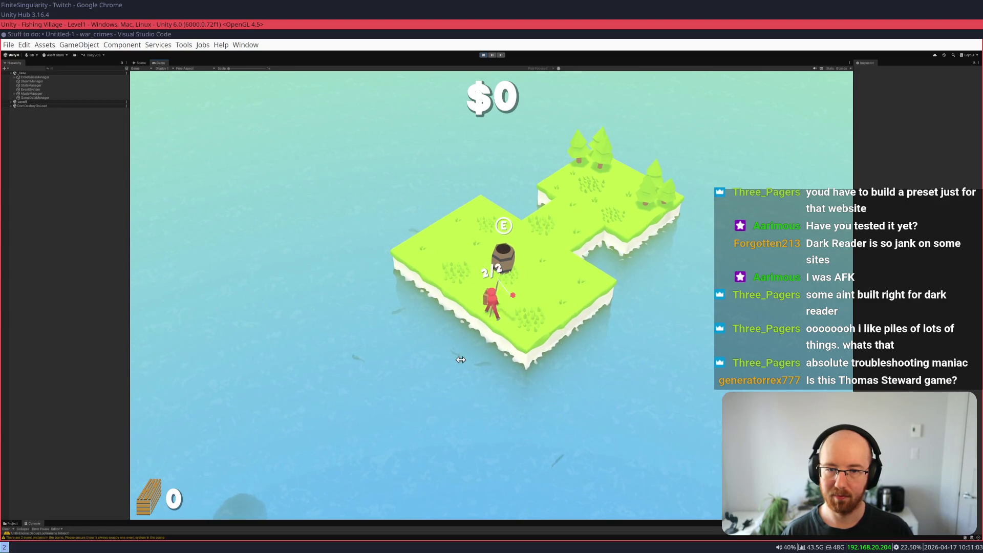
key("d")
key("w")
key("a")
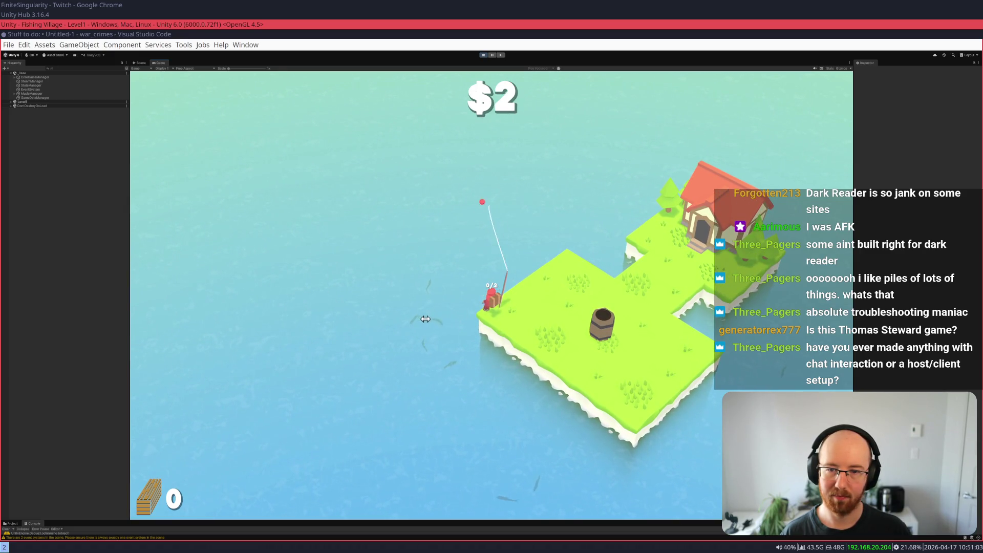
key("d")
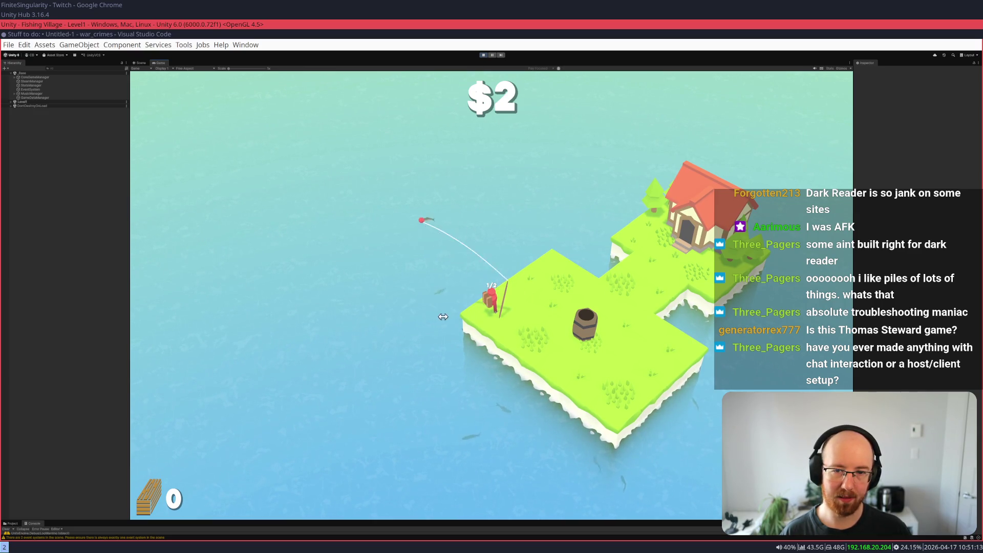
key("d")
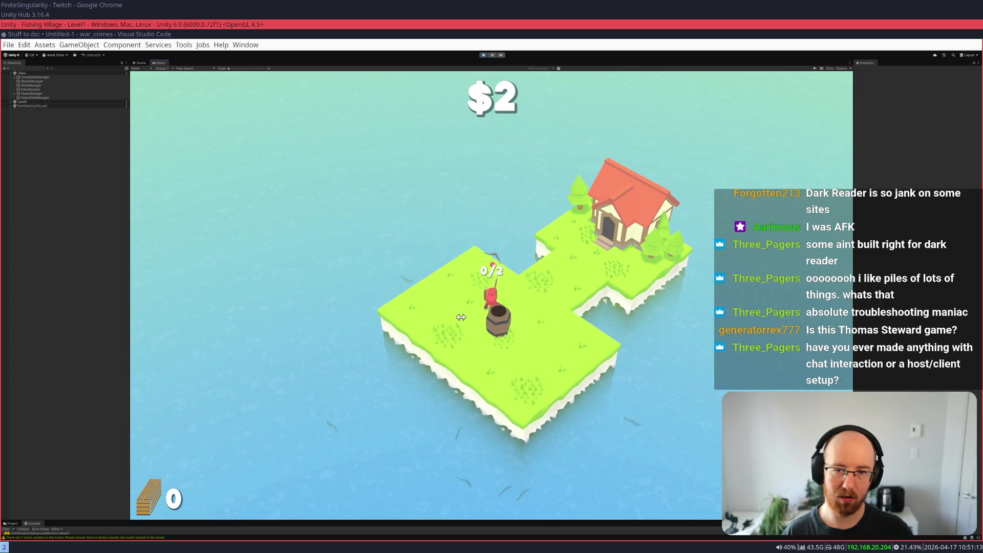
key("d")
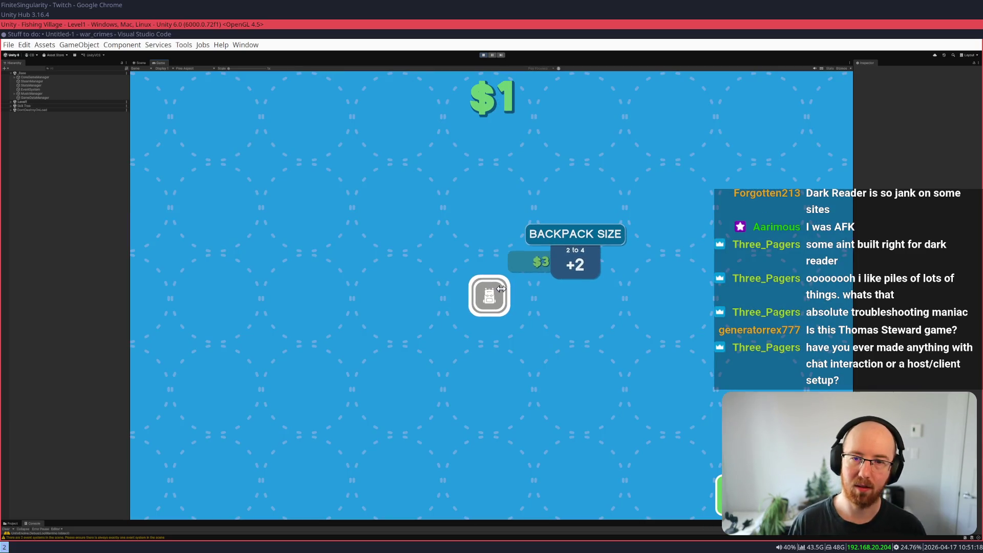
key("Escape")
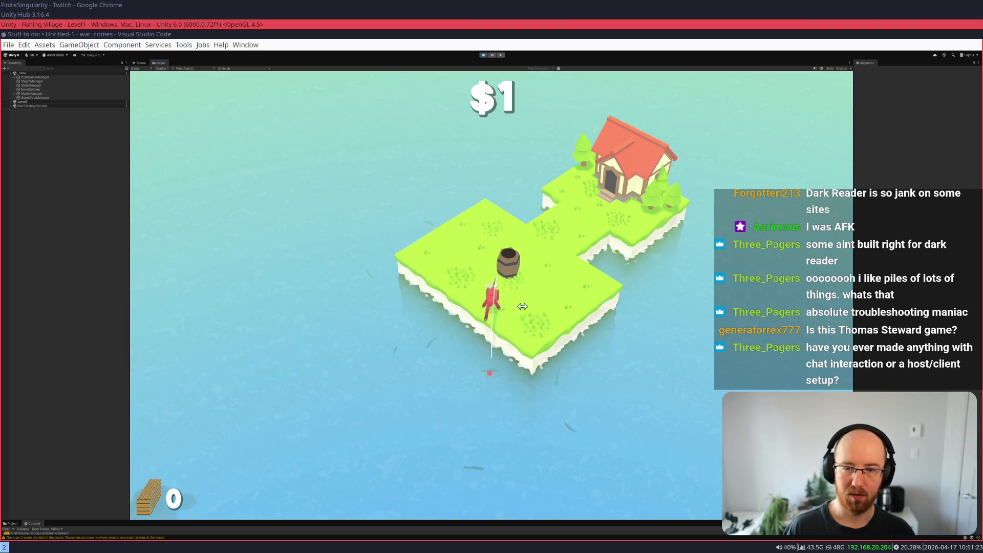
- Catch and sell more fish at the barrel until the money reaches $3
key("d")
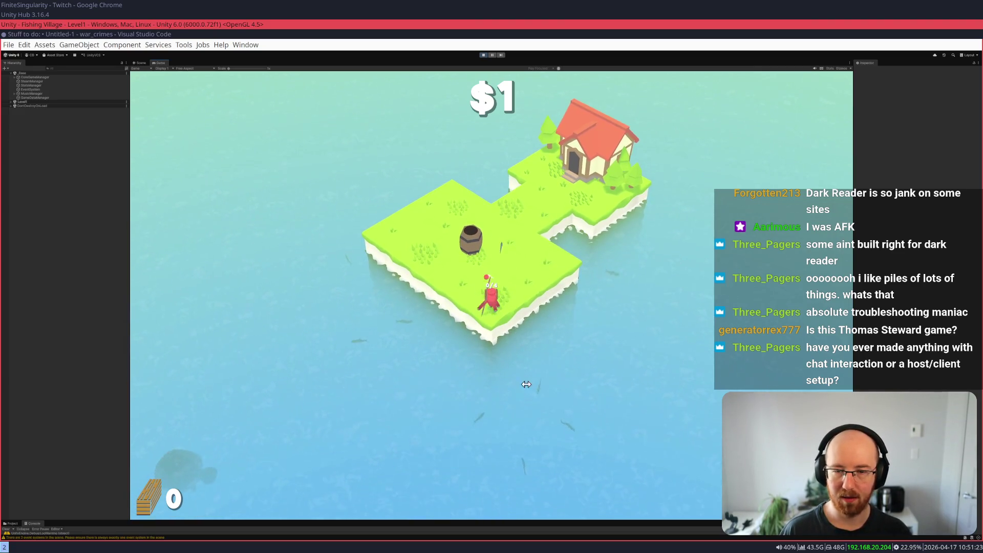
left_click(490, 405)
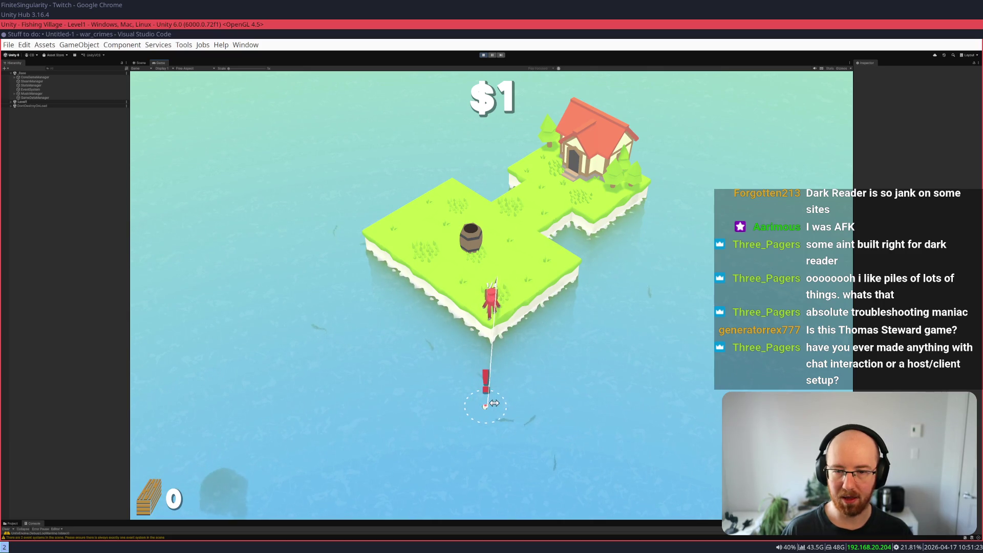
left_click(497, 414)
key("w")
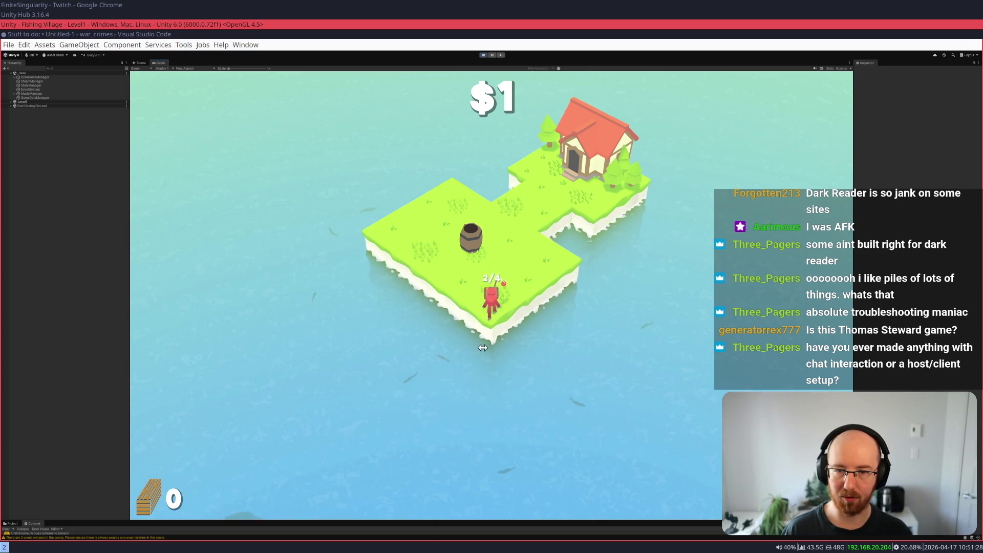
key("e")
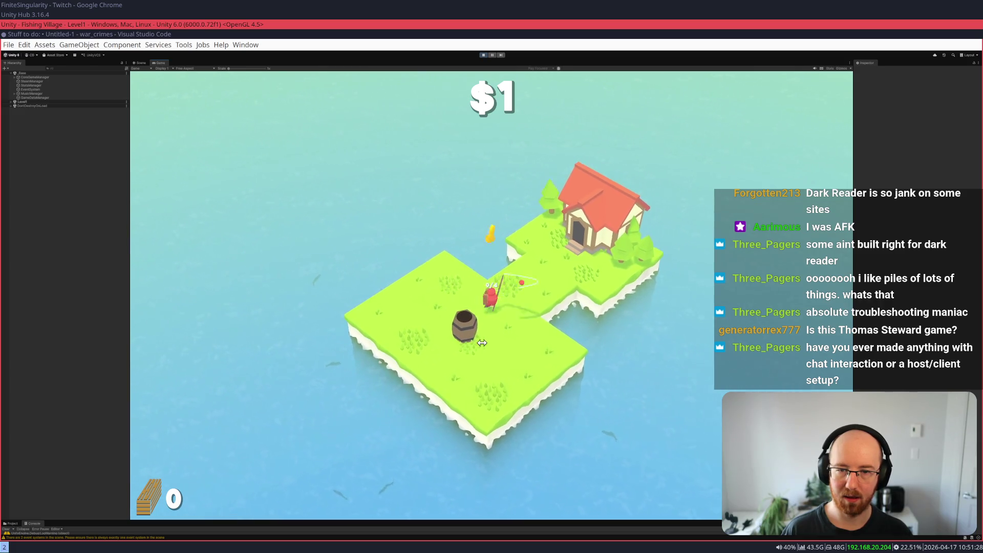
key("a")
left_click(470, 346)
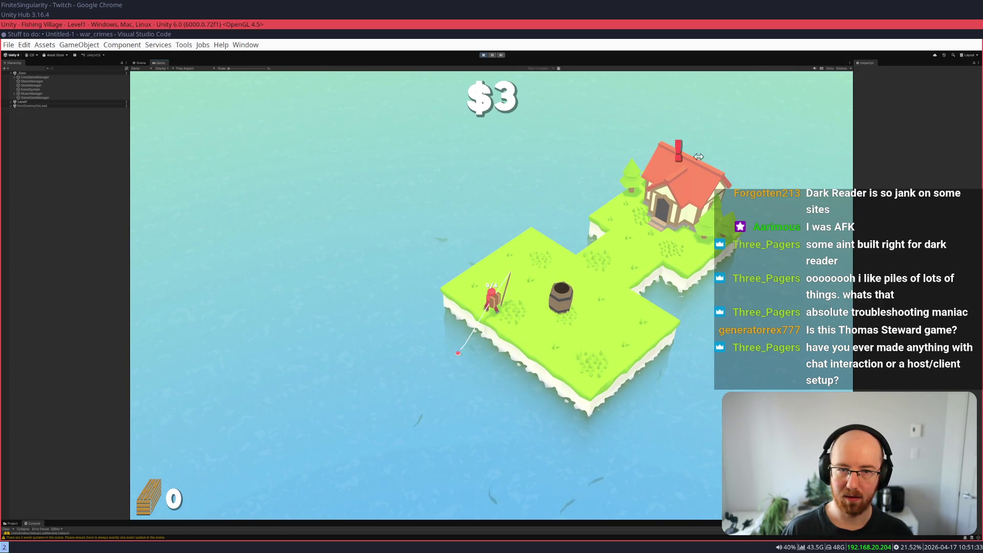
left_click(471, 347)
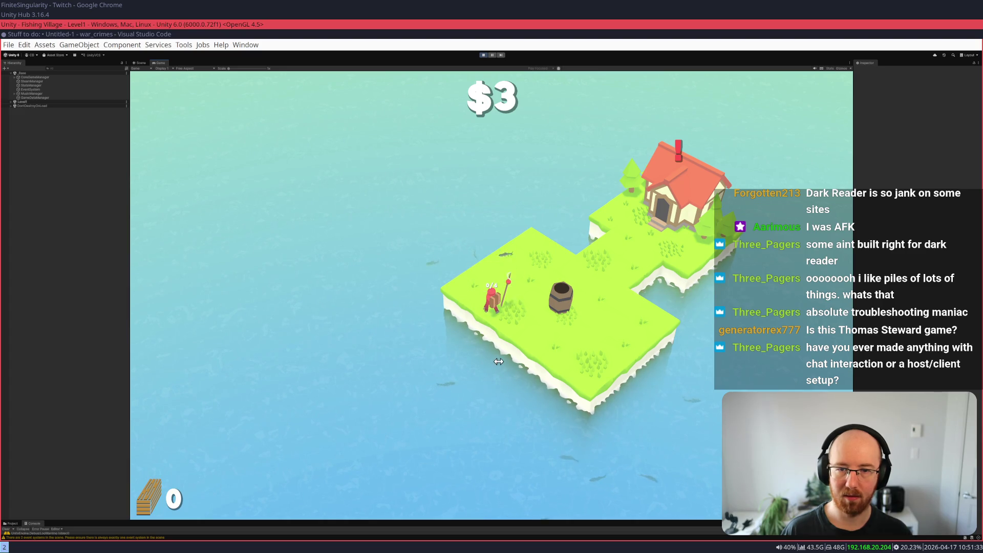
key("w")
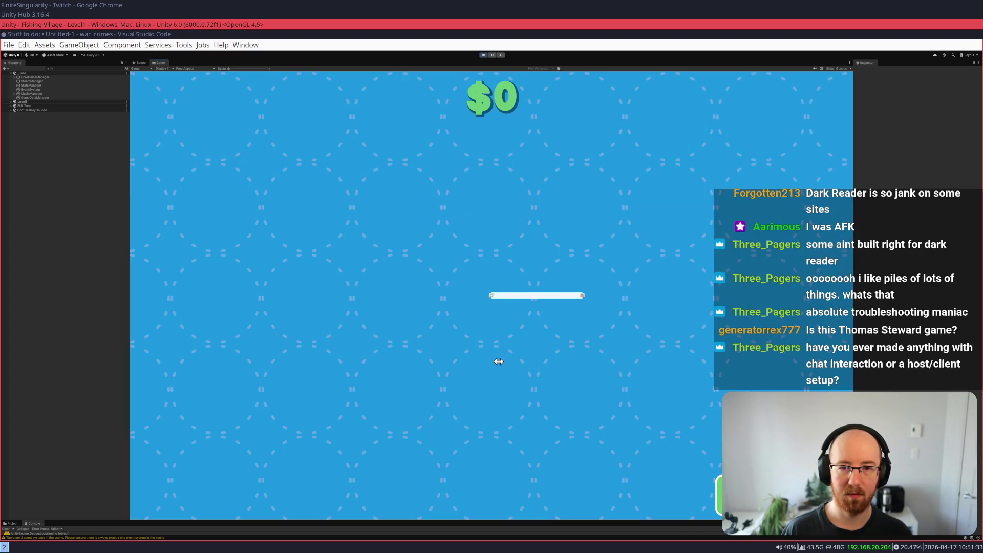
- Buy the Lure Range upgrade, look over the three newly unlocked nodes, and leave the tree
left_click(580, 297)
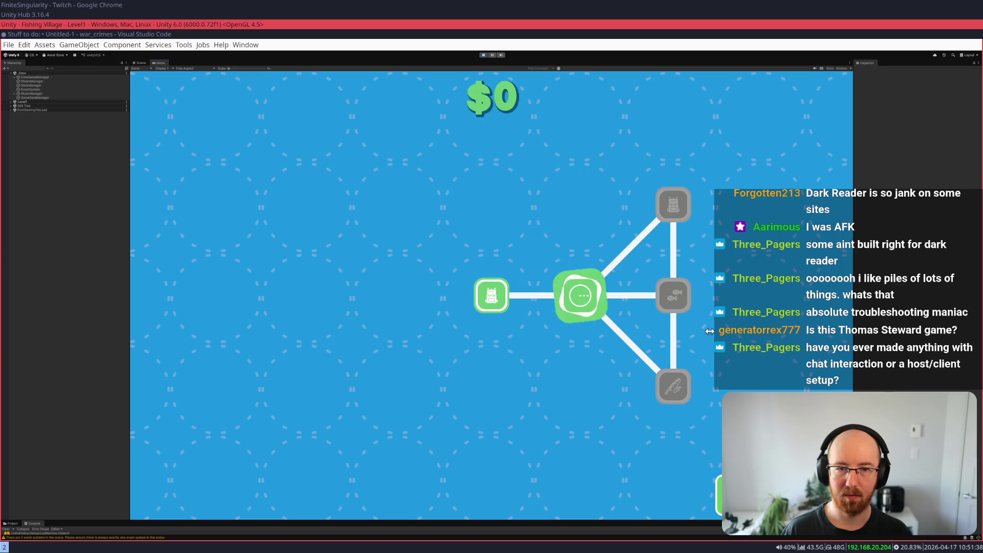
mouse_move(521, 204)
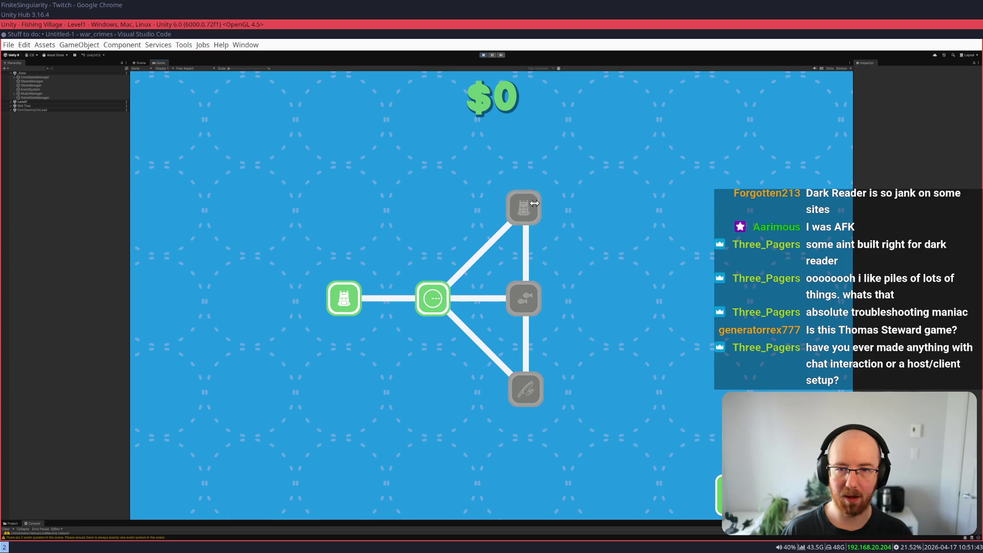
mouse_move(521, 387)
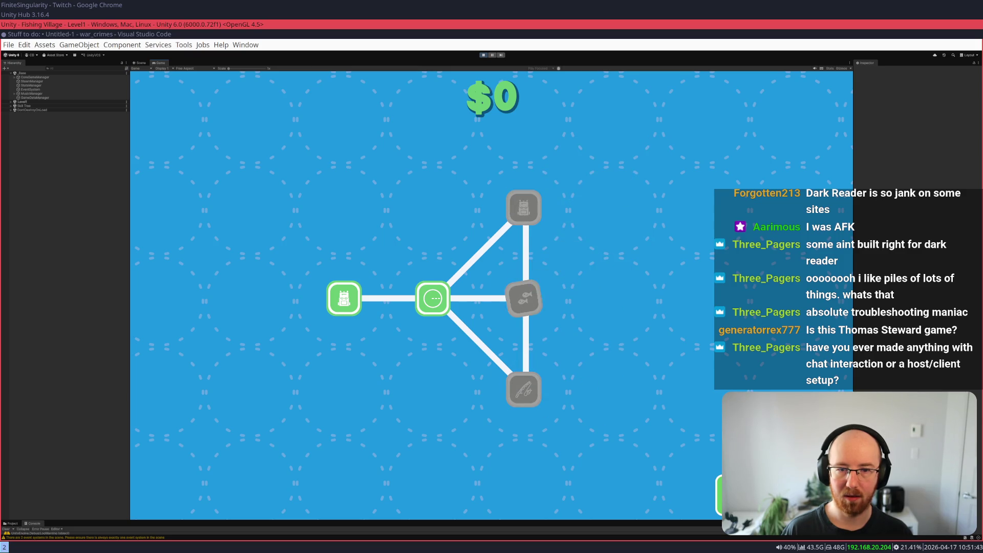
key("Escape")
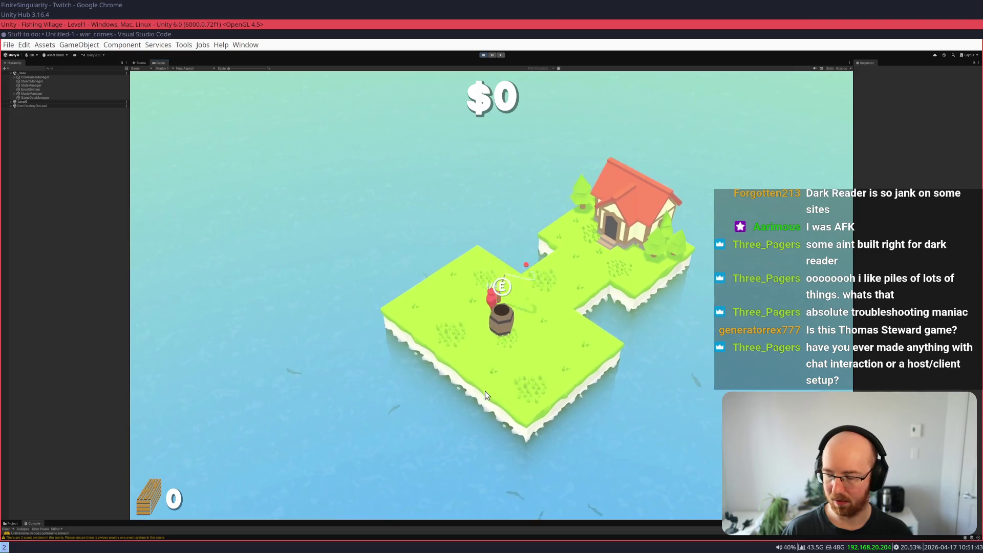
- Catch fish below the island, sell them at the barrel for $3, then cast again
key("s")
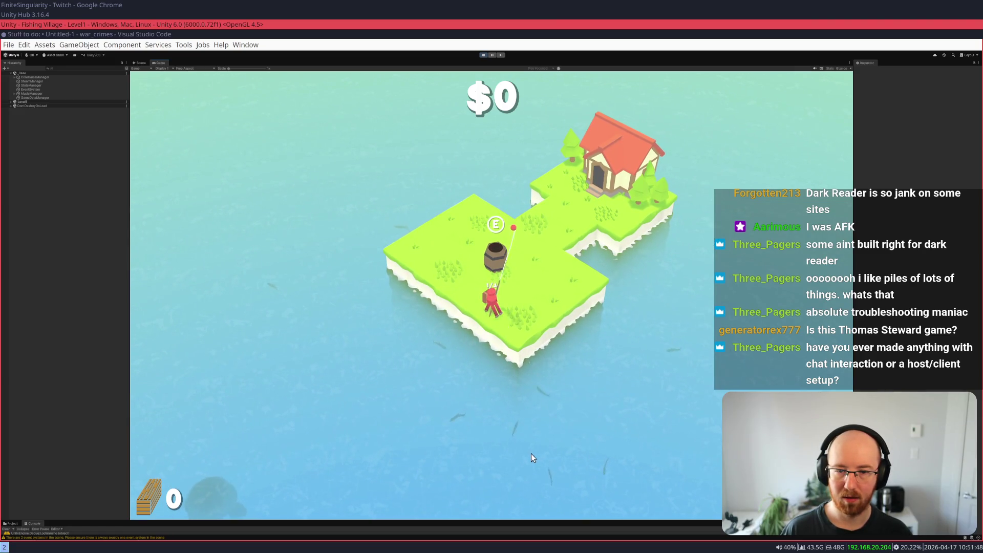
left_click(545, 413)
key("d")
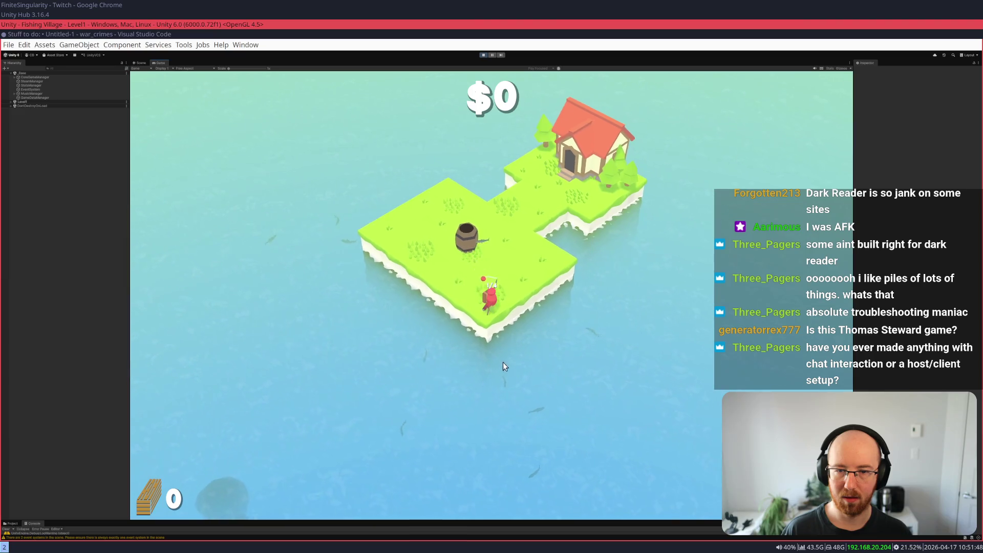
left_click(506, 413)
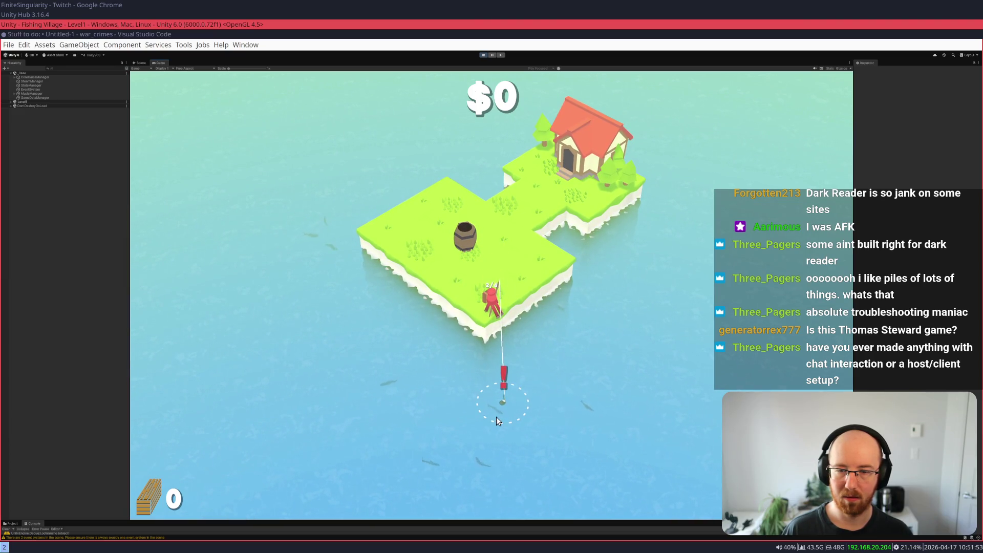
left_click(468, 431)
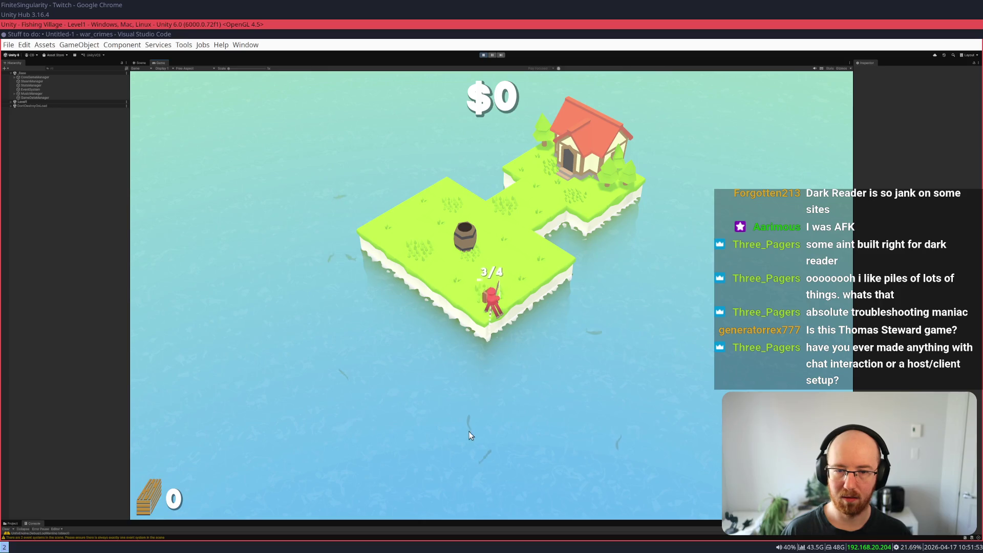
left_click(505, 428)
key("a")
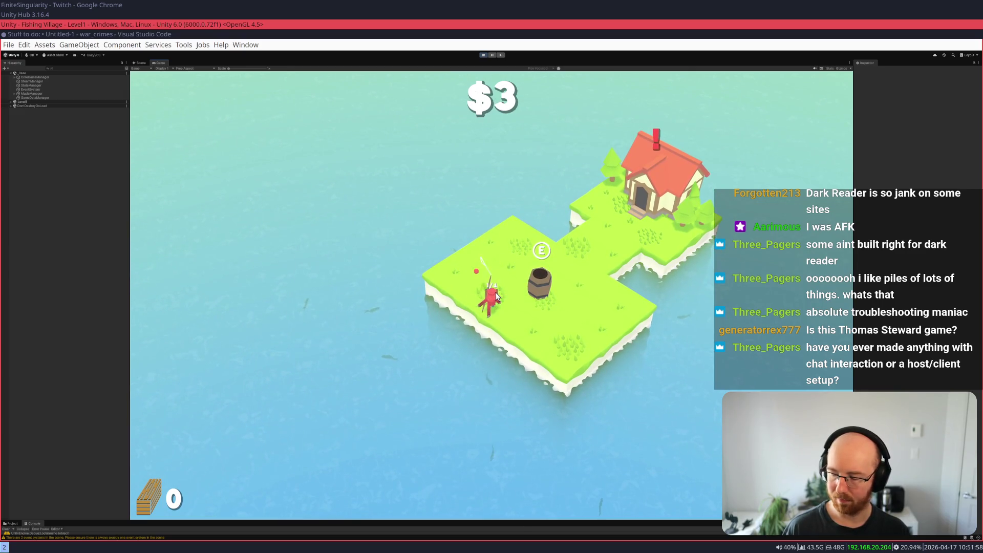
key("s")
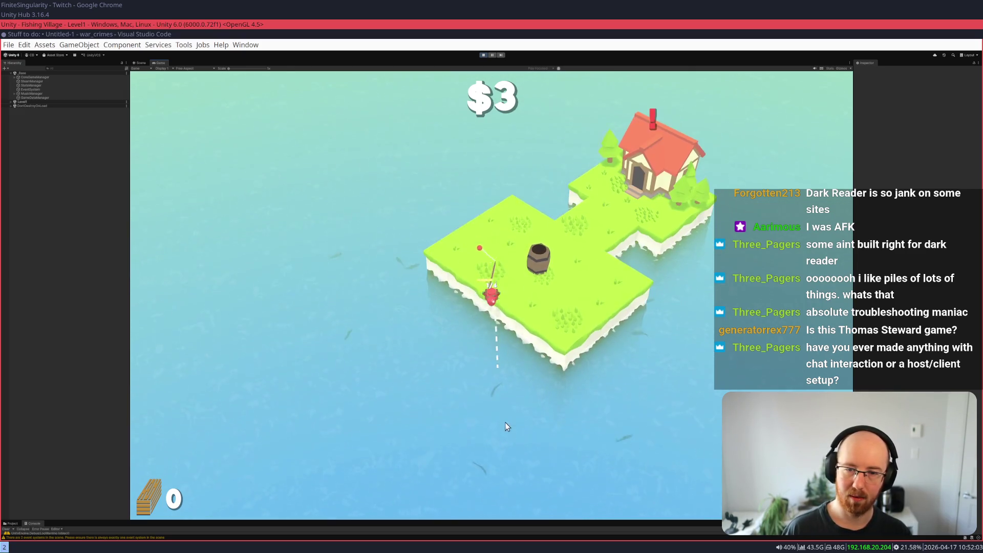
left_click(500, 401)
- Walk to the house and buy the Max Fish Per Bobber upgrade (2 to 3)
key("a")
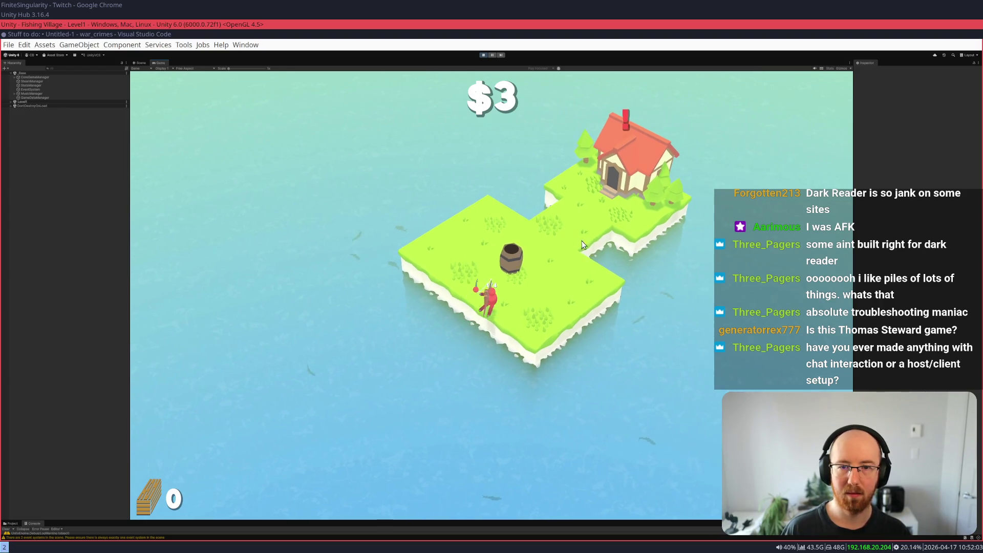
key("w")
key("e")
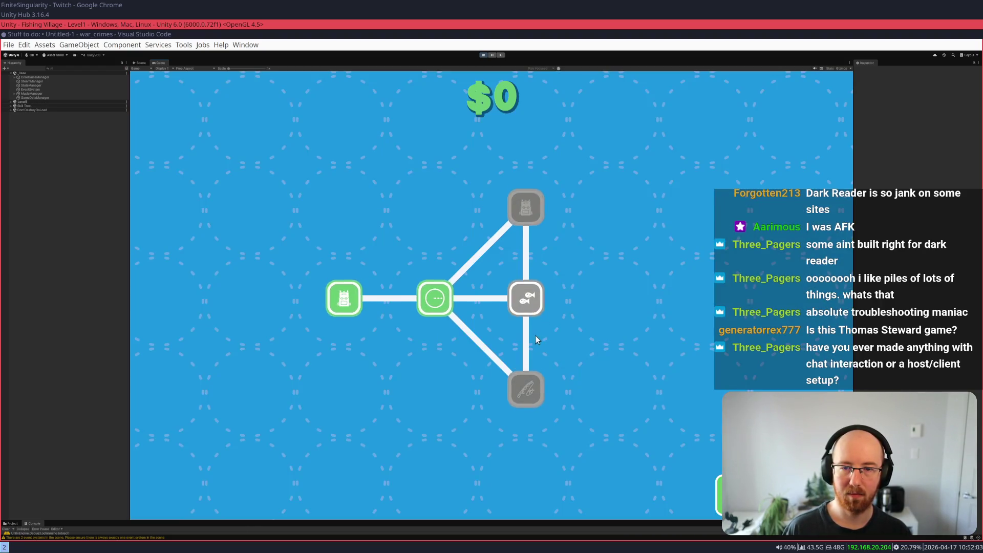
left_click(523, 292)
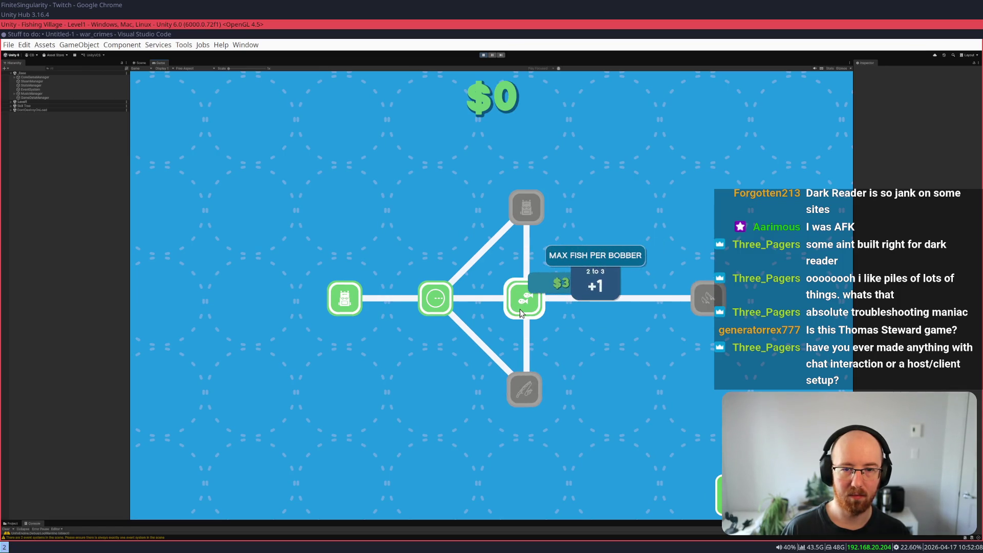
mouse_move(707, 302)
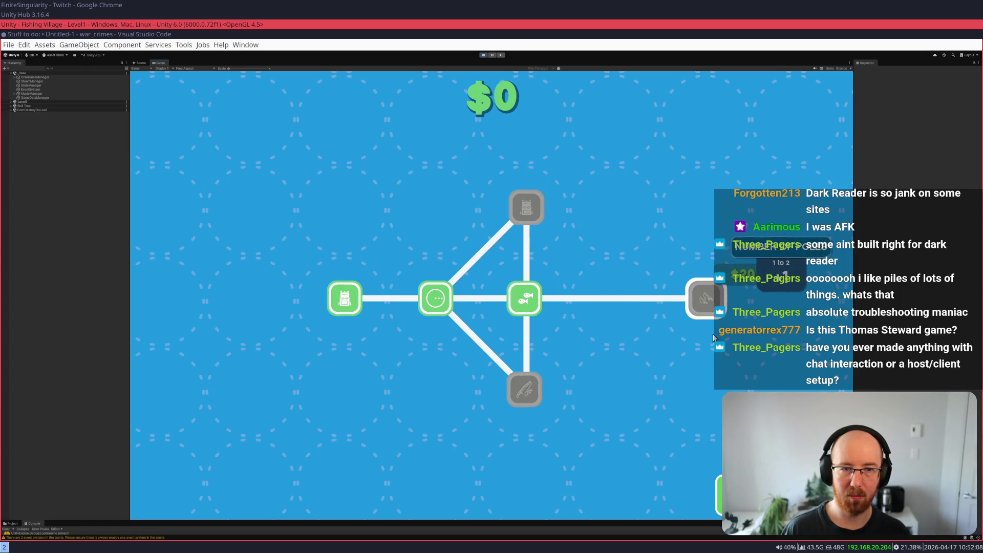
- Leave the skill tree and cast a line from the water's edge
key("Escape")
key("s")
key("d")
left_click(610, 426)
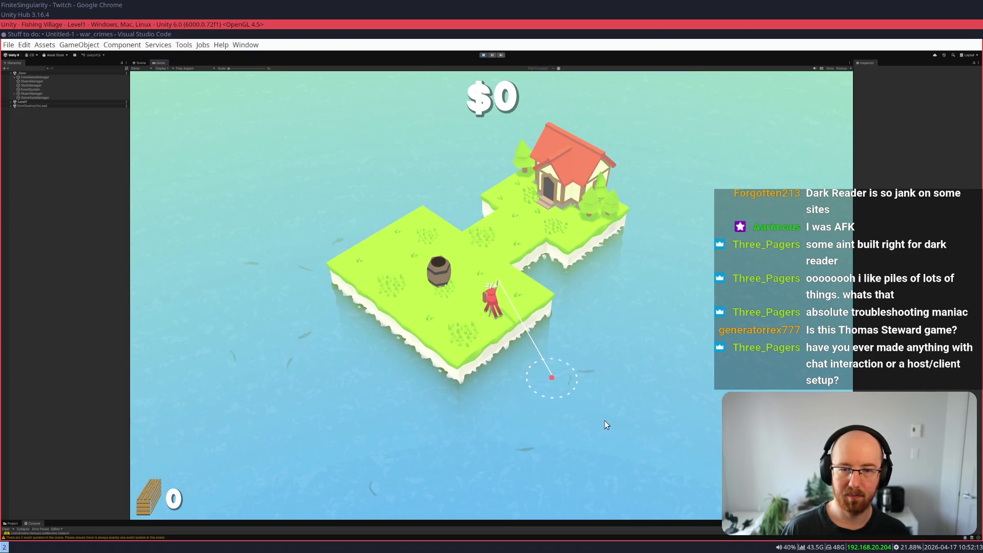
- Cast from the island's edge and drop the first catch into the barrel
key("s")
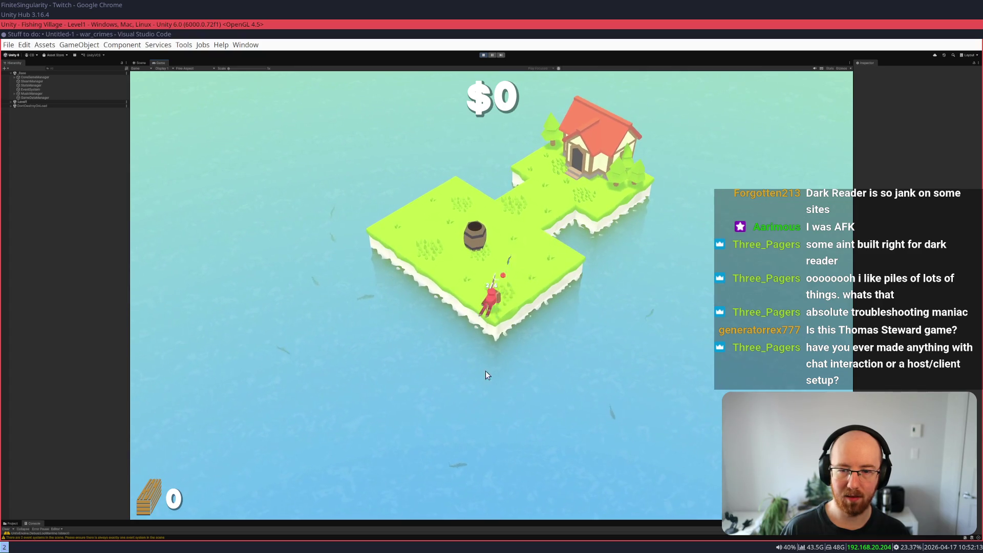
key("a")
left_click(400, 337)
left_click(401, 337)
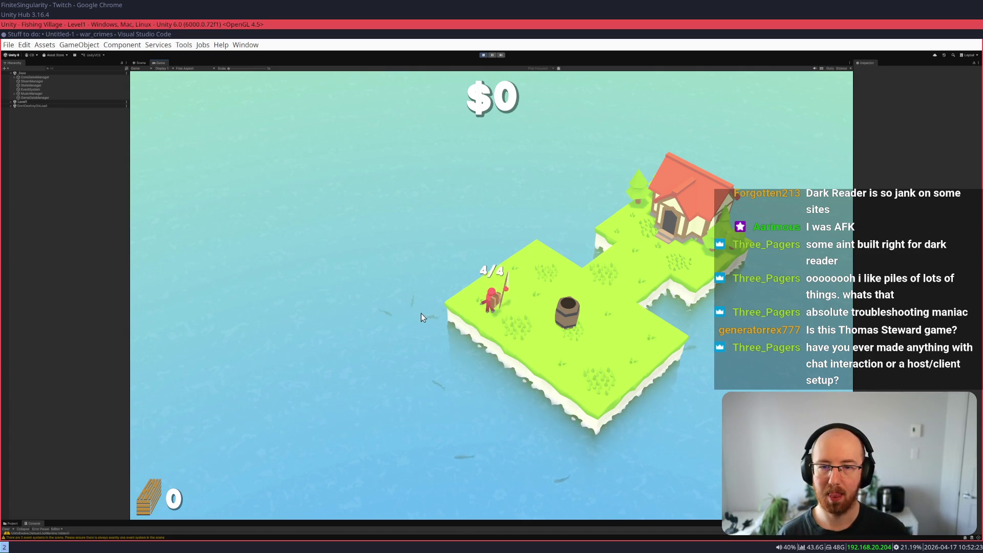
key("d")
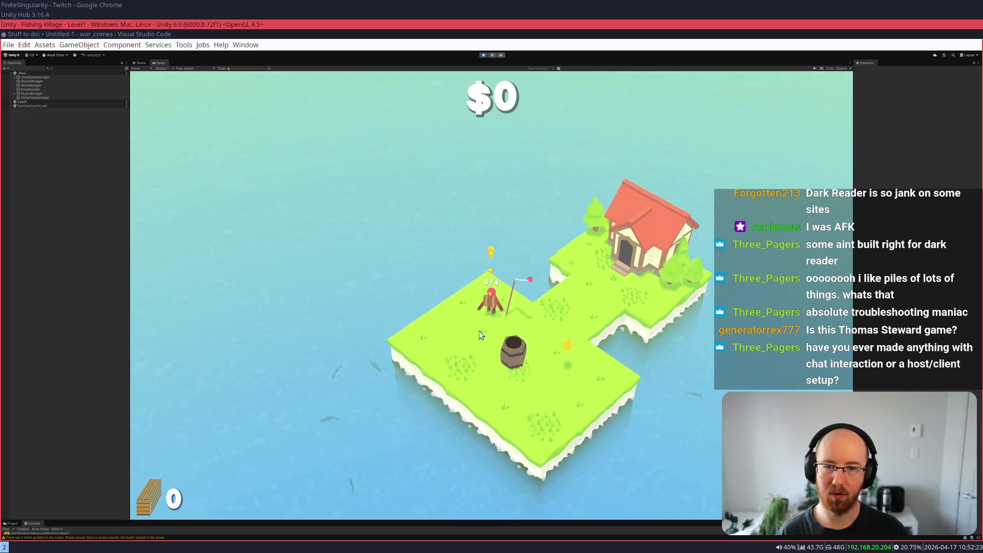
key("a")
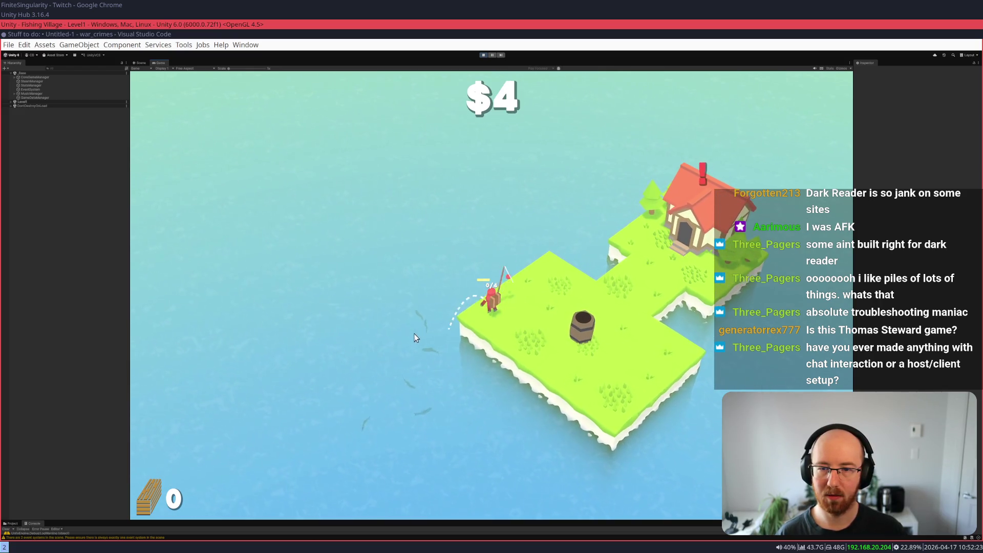
- Catch more fish below the island and deliver them to the barrel for money
left_click(425, 333)
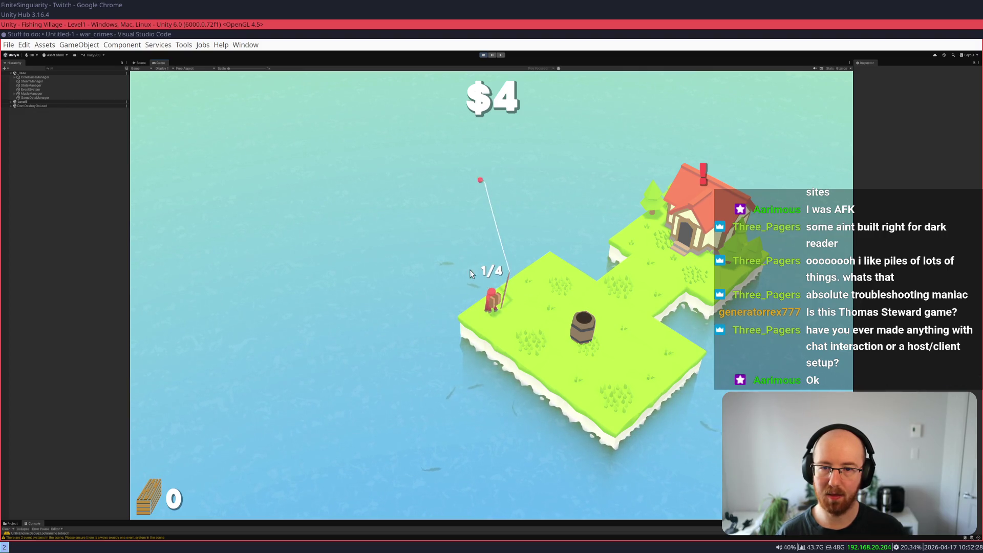
left_click(449, 288)
key("d")
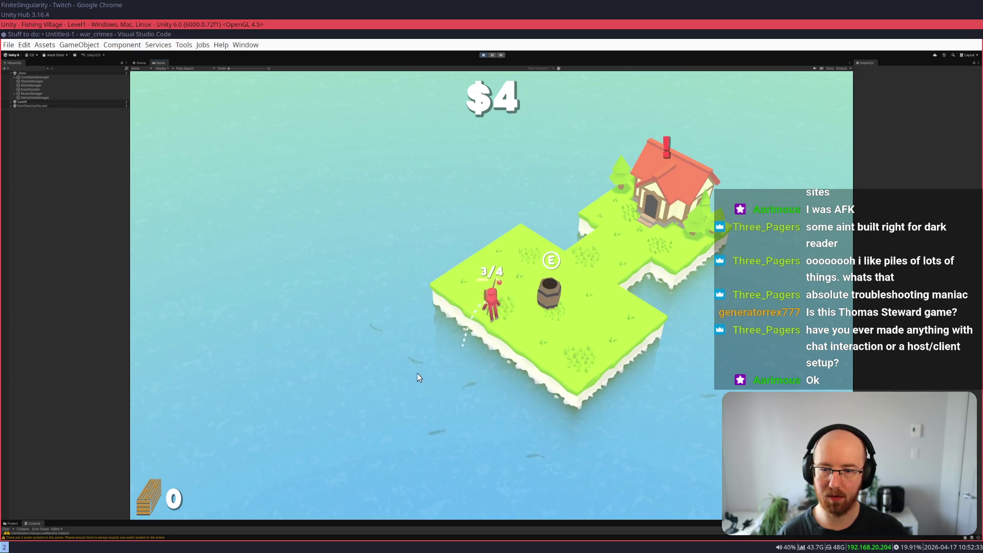
left_click(528, 443)
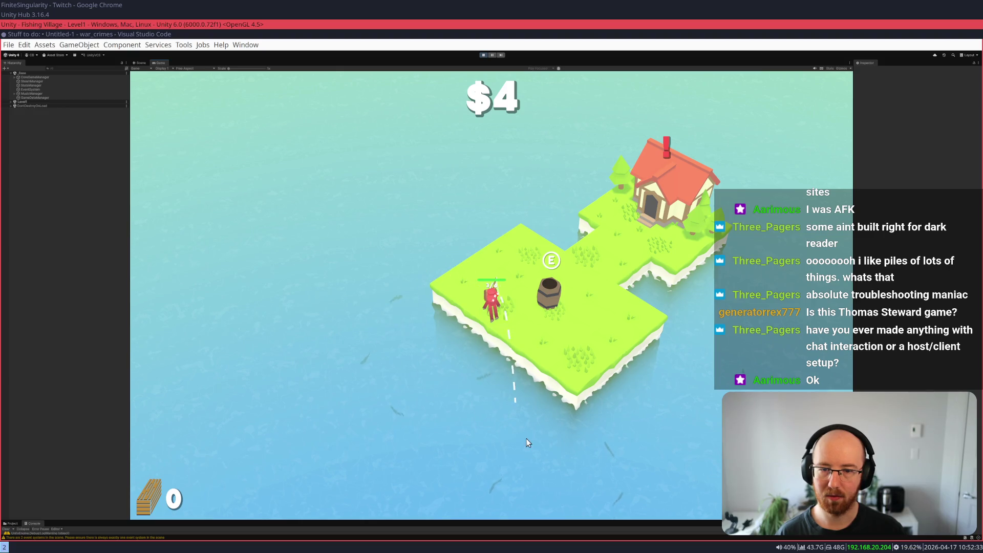
left_click_drag(412, 385, 412, 404)
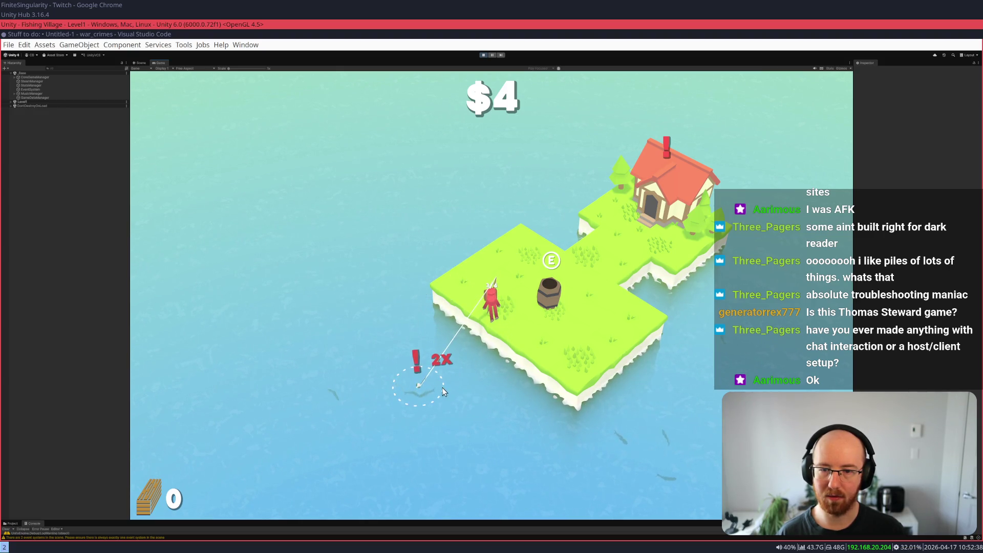
key("d")
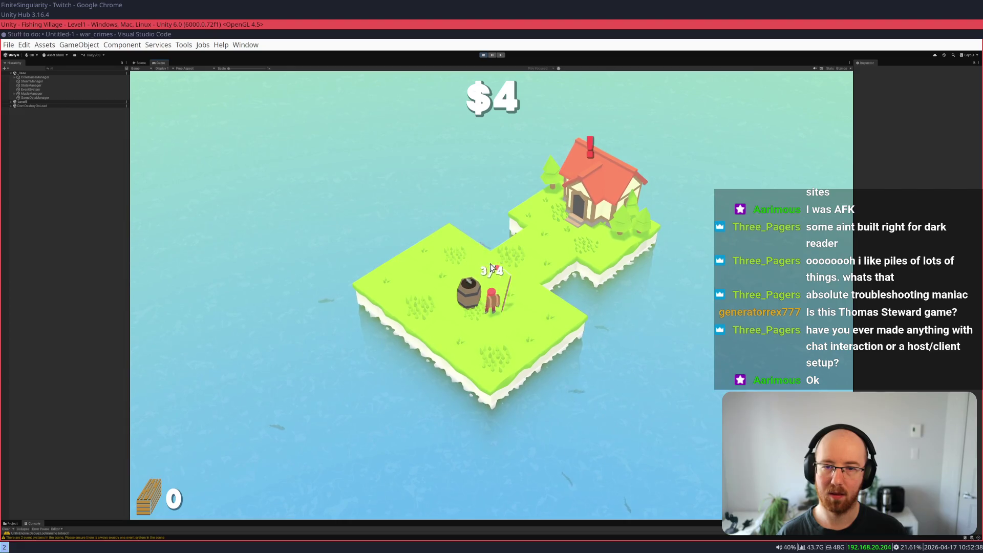
key("w")
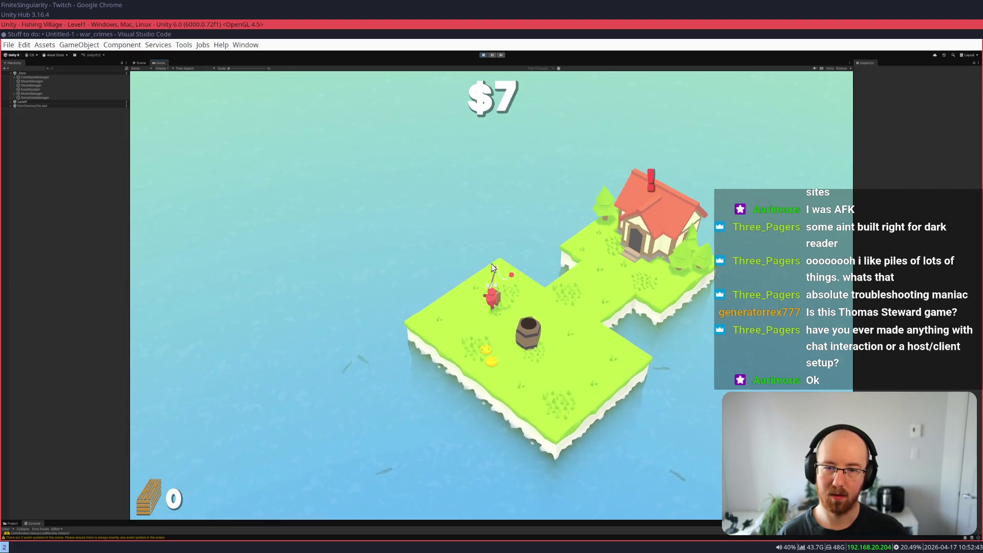
key("d")
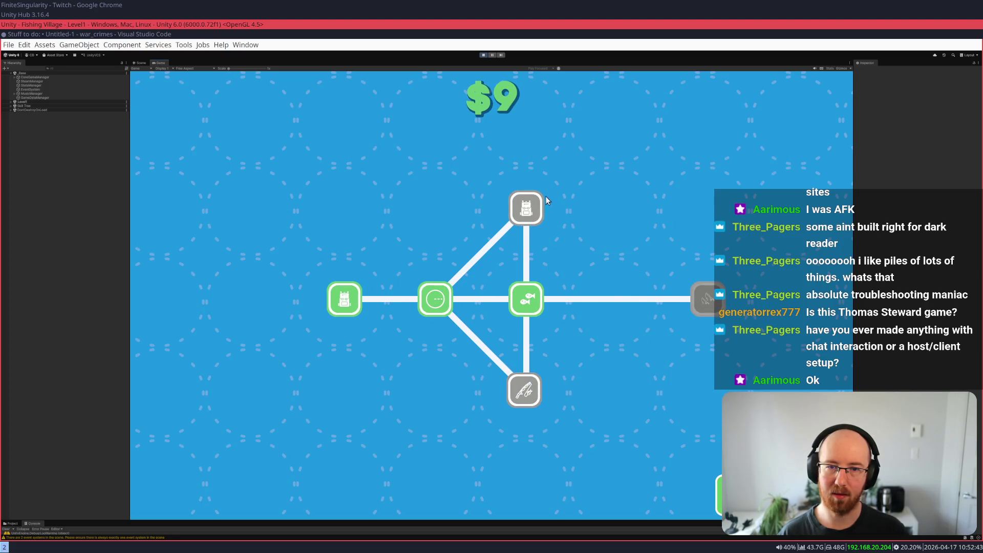
- Buy the $4 fishing rod upgrade, unlocking Amount of Bass, and return to the island
mouse_move(531, 207)
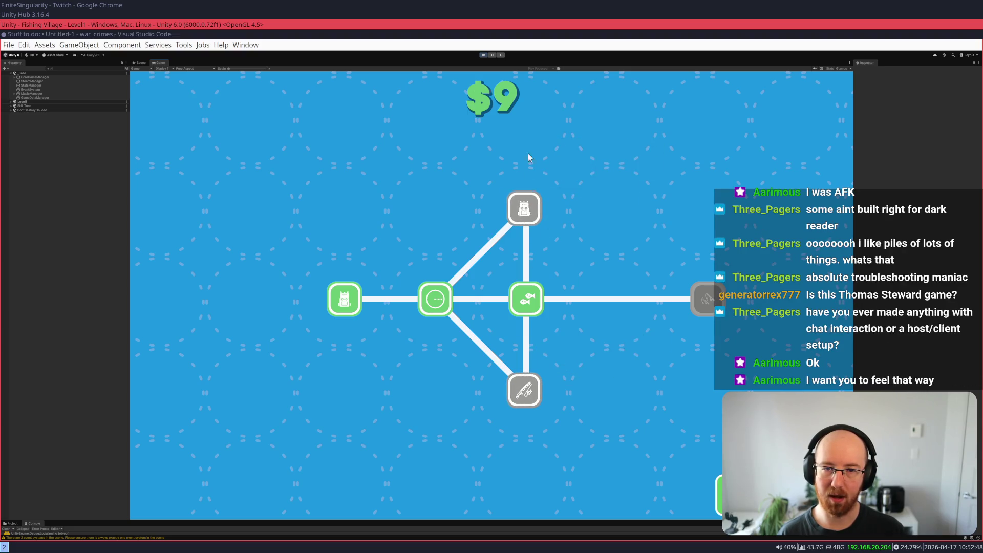
left_click(538, 389)
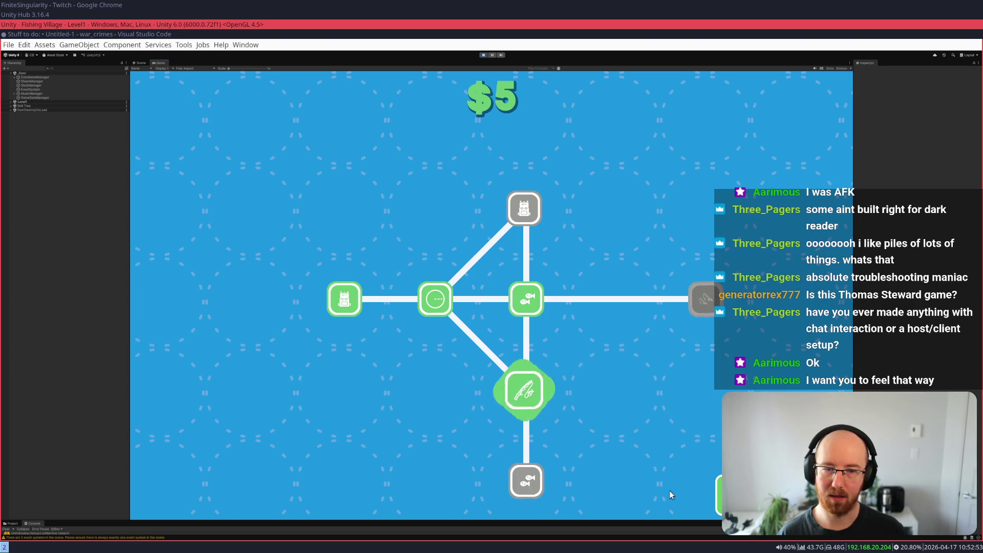
mouse_move(543, 486)
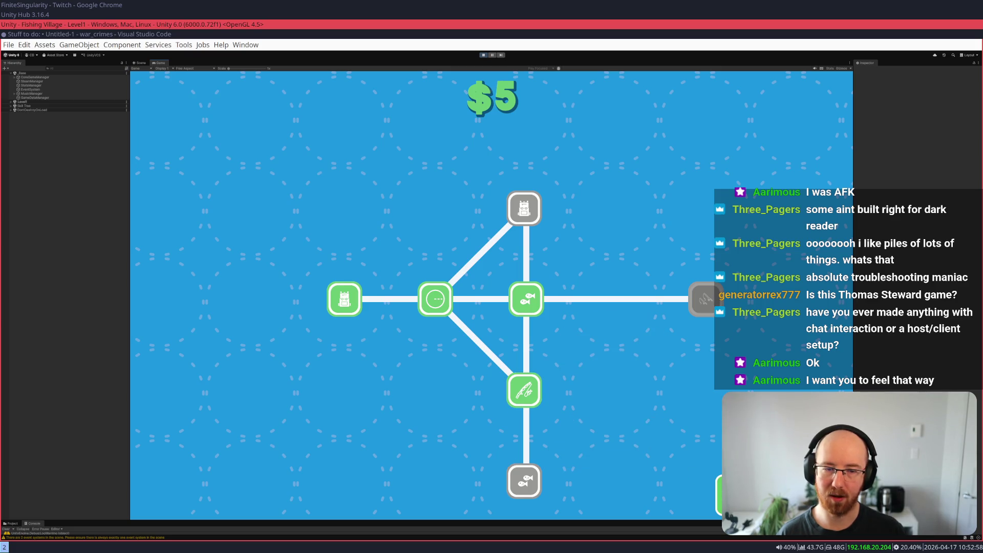
key("Escape")
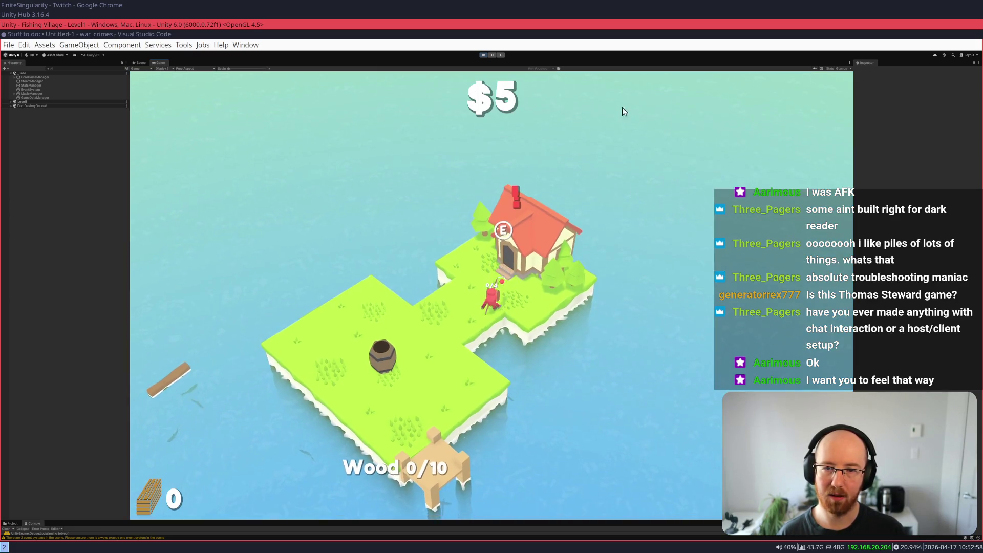
- Reel in fish and a floating log, then empty the catch into the barrel
left_click_drag(424, 314, 406, 316)
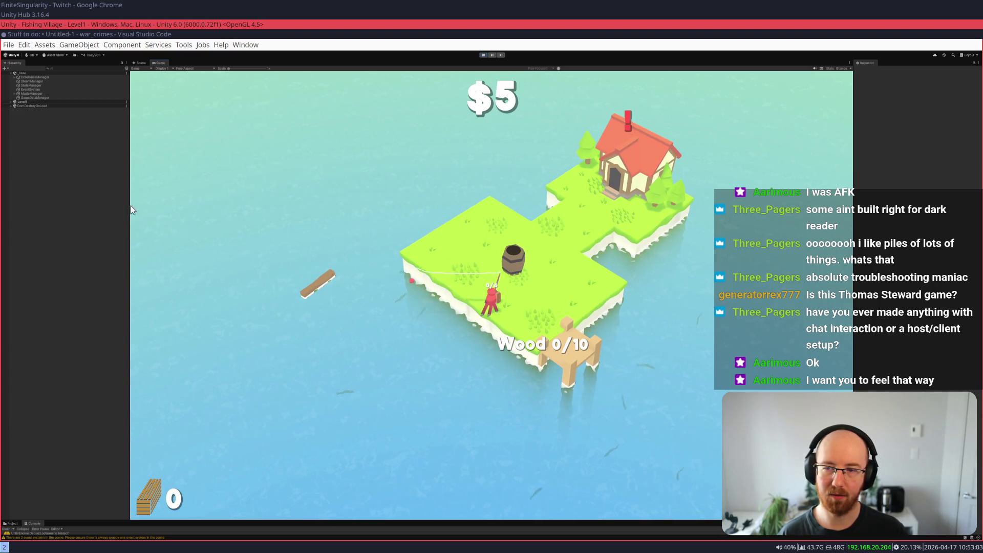
left_click(404, 350)
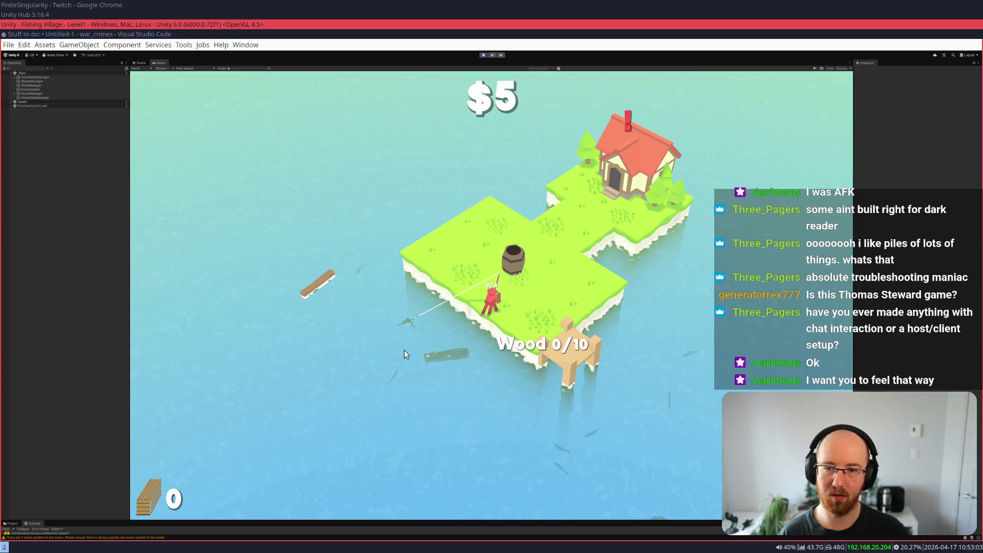
mouse_move(432, 346)
left_mouse_down()
mouse_move(421, 353)
mouse_move(429, 346)
left_mouse_up()
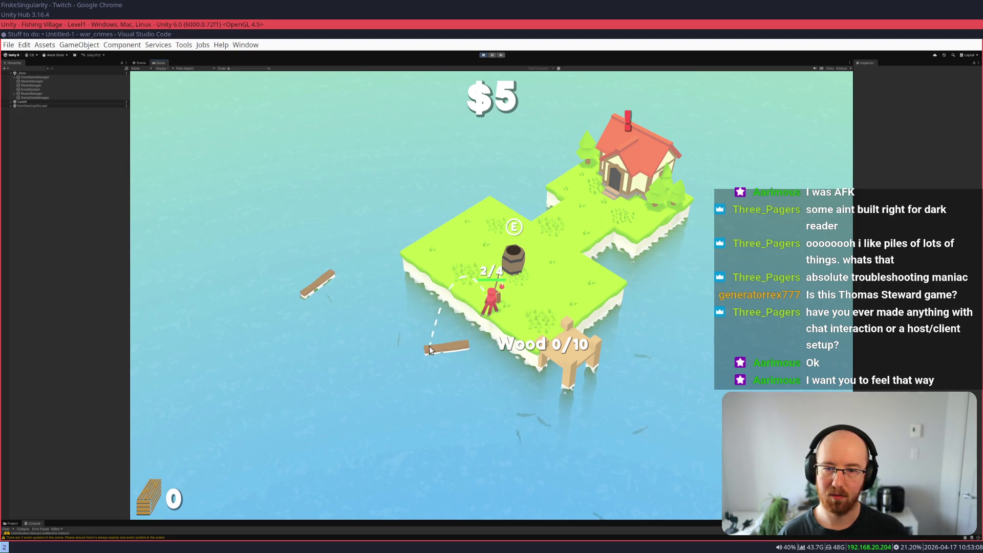
key("d")
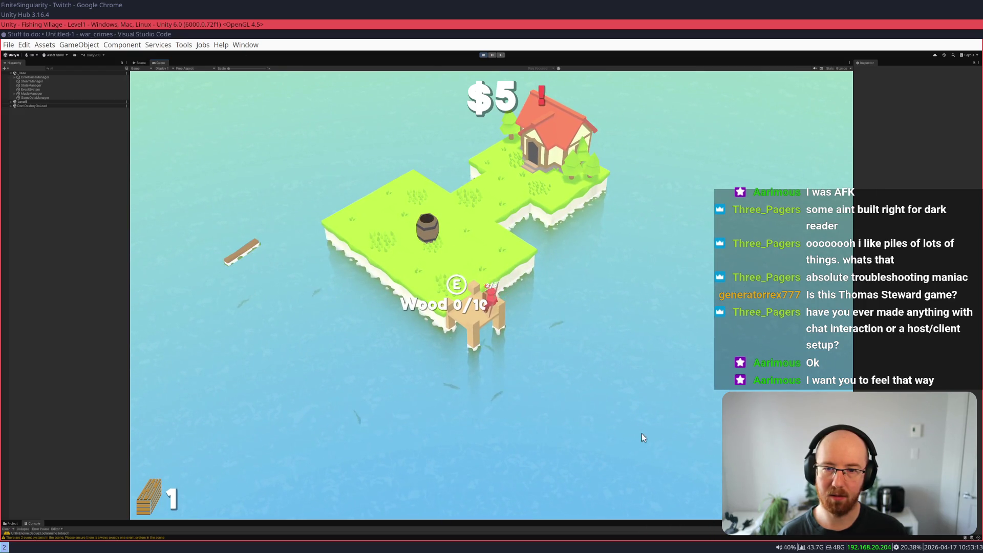
key("w")
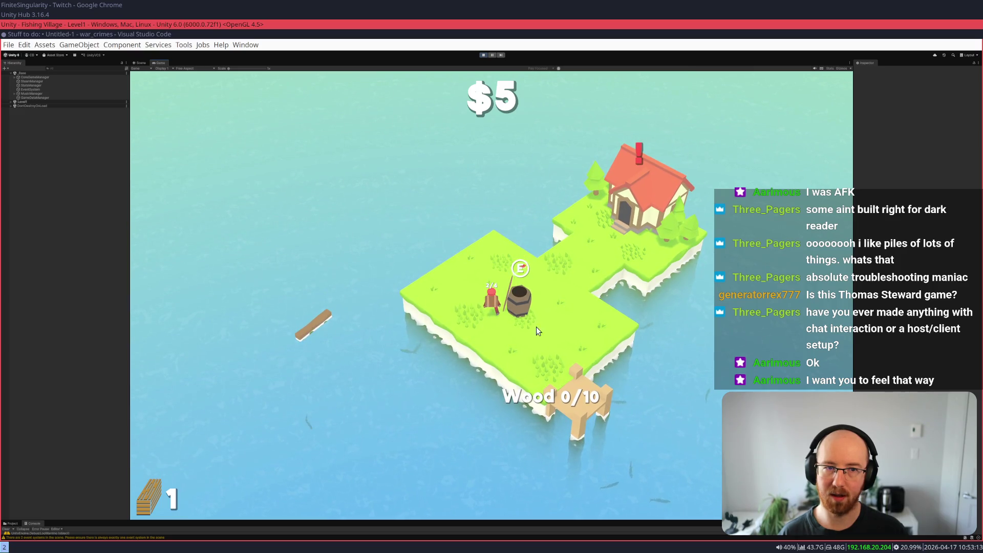
key("s")
key("d")
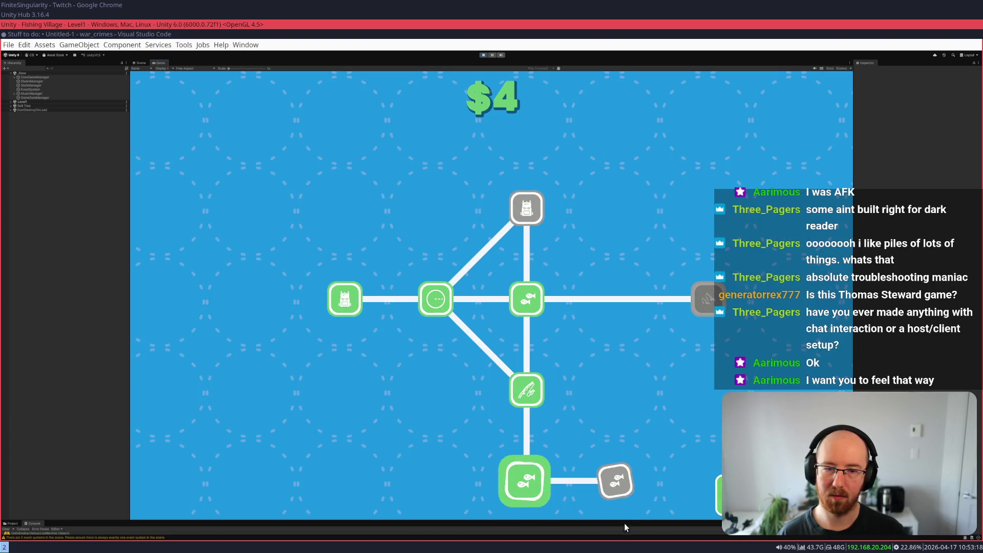
- Spend the money on the bottom fish upgrade node and leave the skill tree
left_click(609, 481)
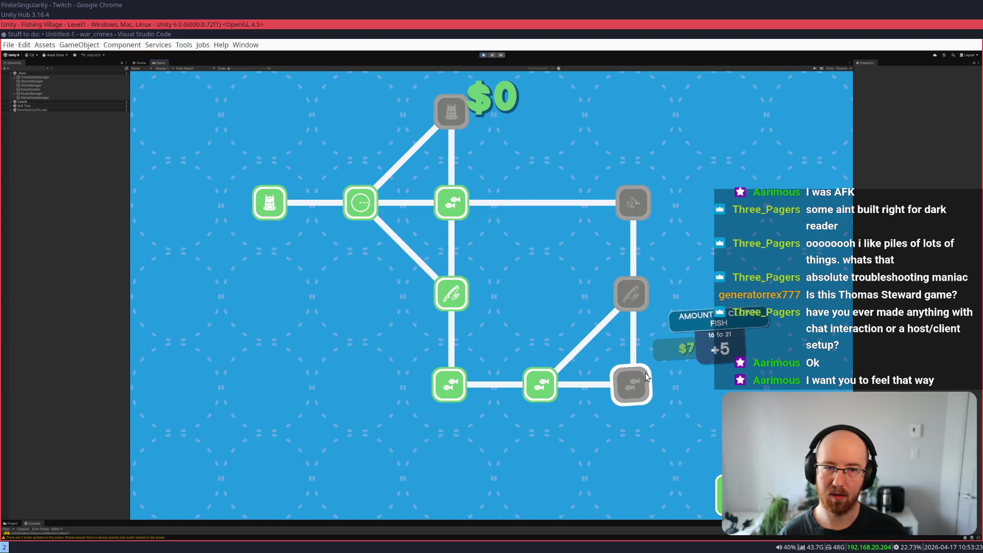
mouse_move(651, 207)
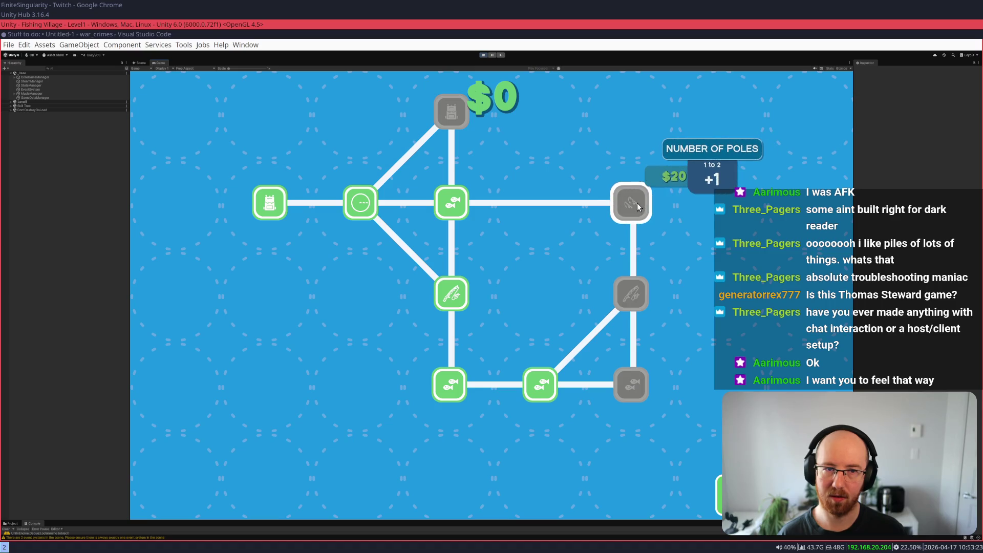
mouse_move(451, 113)
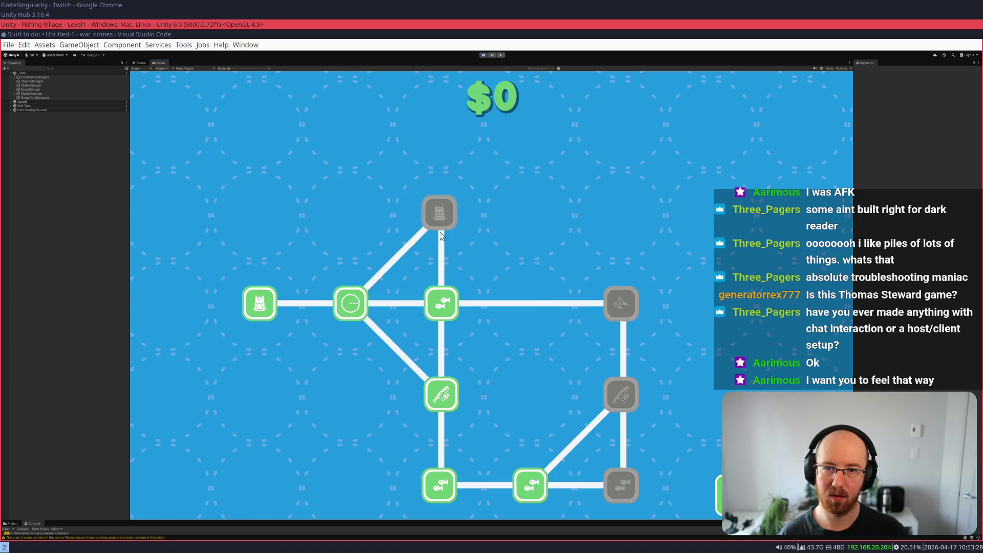
mouse_move(618, 302)
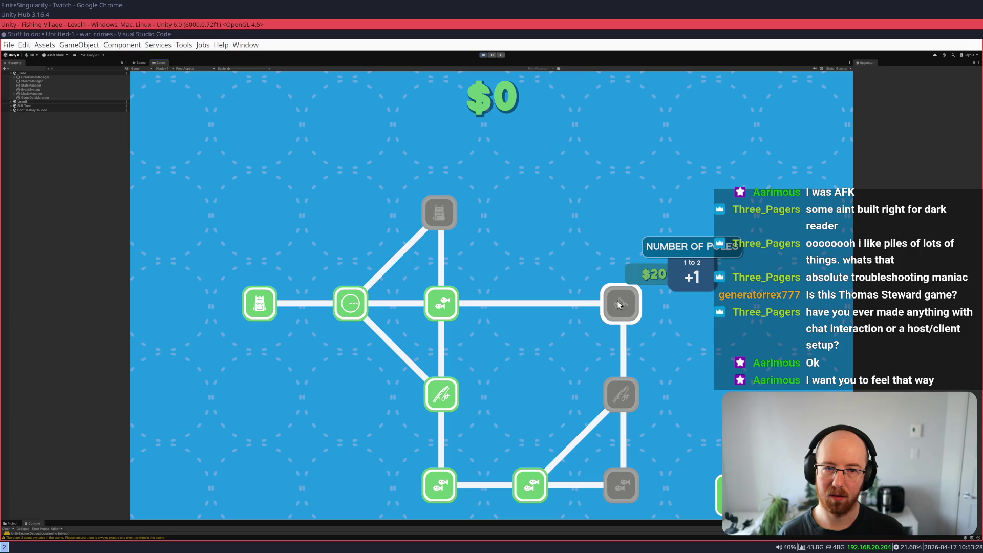
key("Escape")
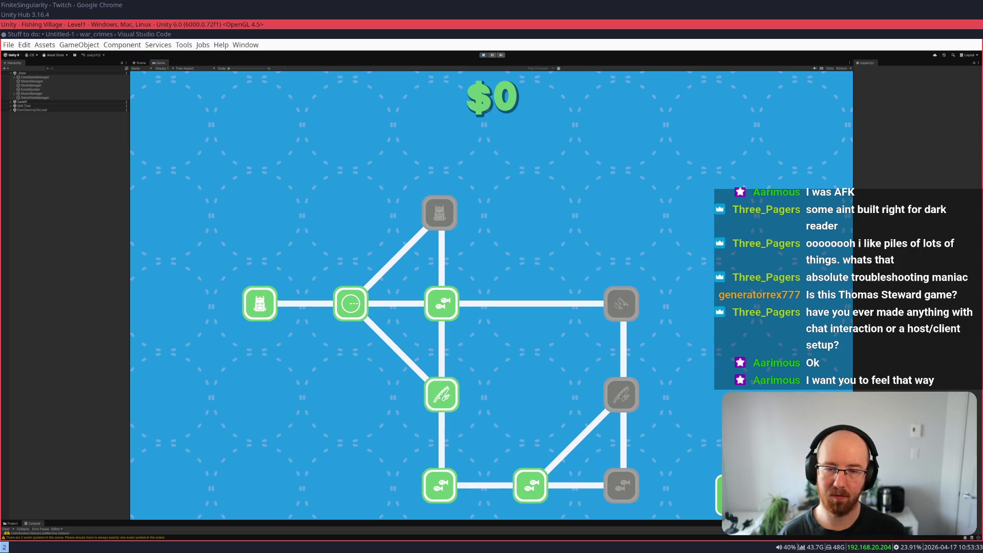
- Hook the floating log and reel it onto the island, raising wood to 3
key("a")
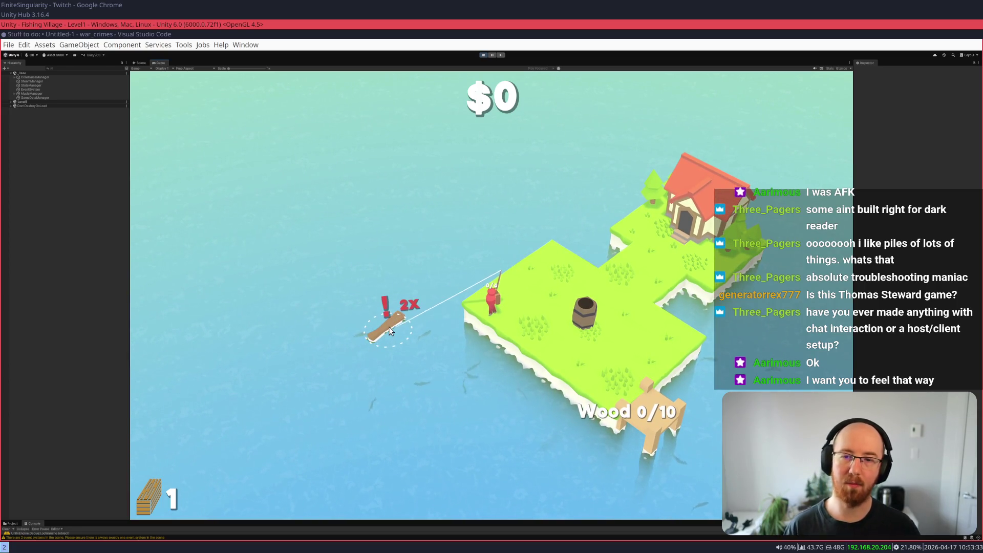
key("d")
key("s")
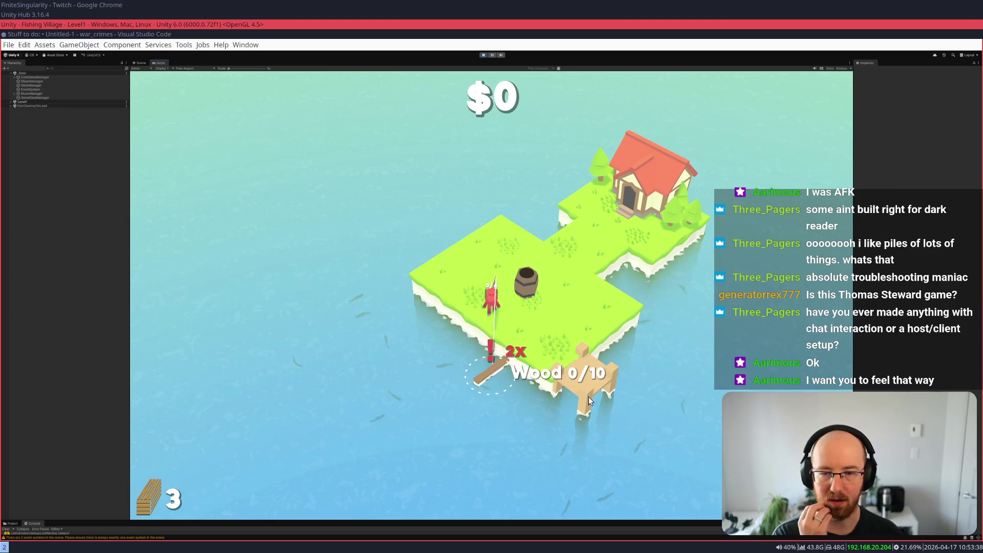
- Catch a log and some fish, then sell the fish at the barrel for $5
left_click(416, 389)
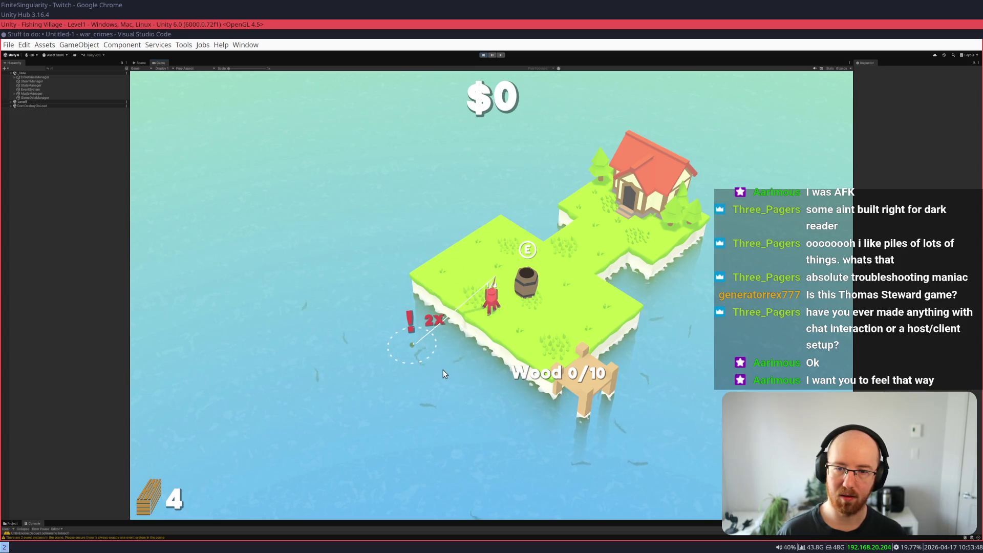
key("d")
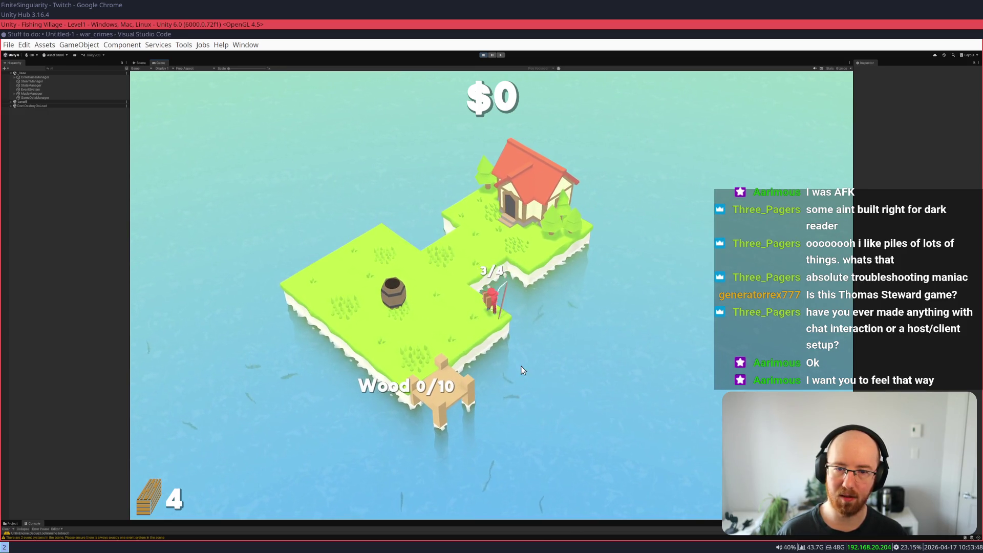
key("a")
left_click(552, 392)
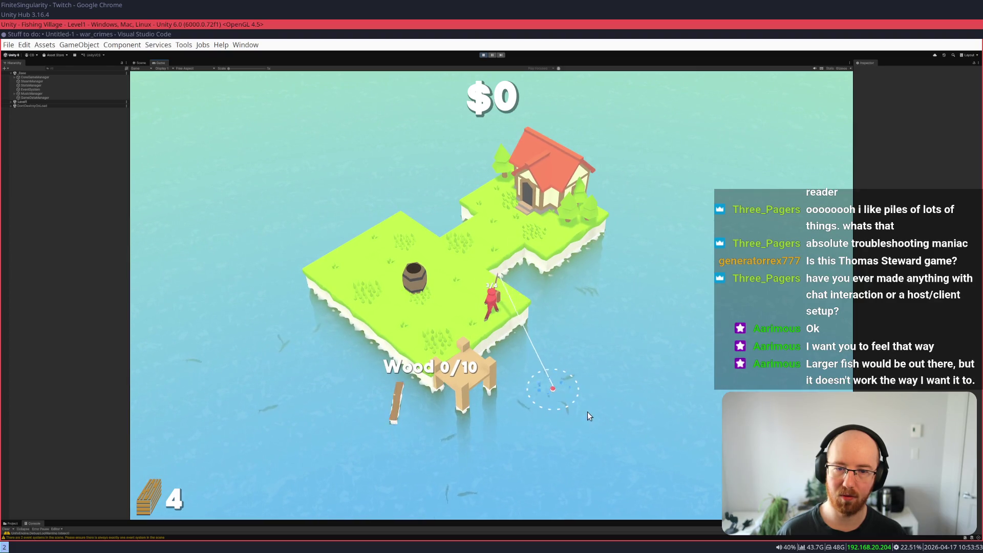
key("a")
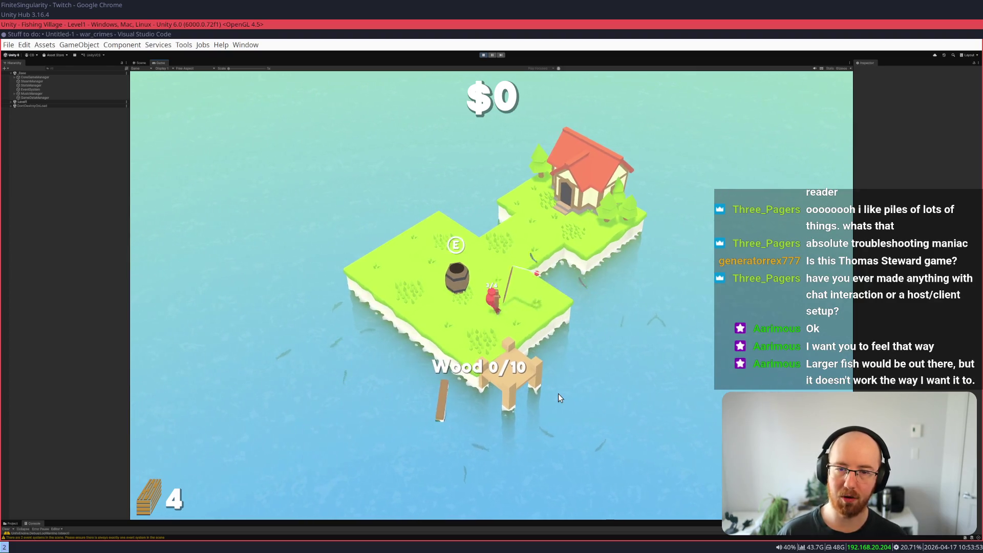
key("e")
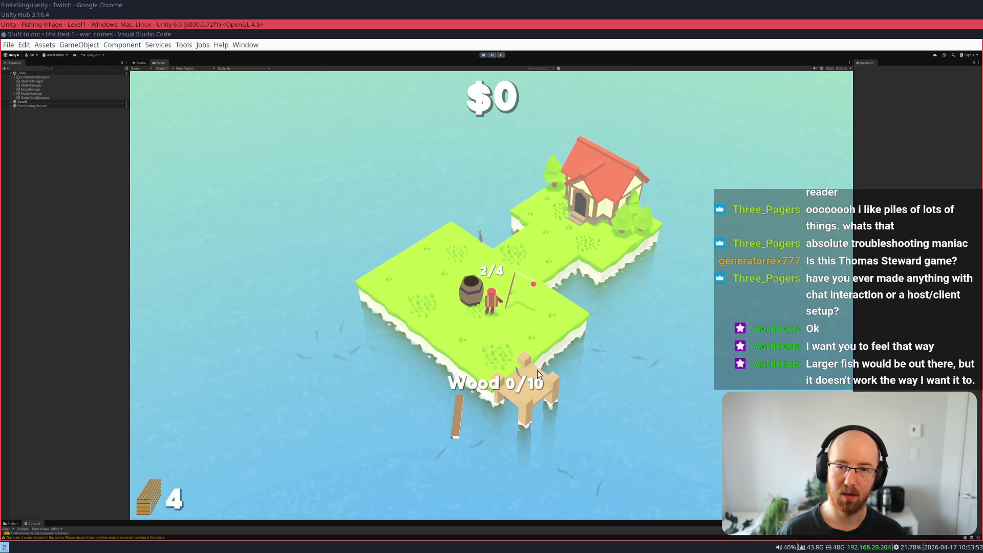
key("w")
- Collect the coins, reel in another log and carry it to the dock as wood
key("s")
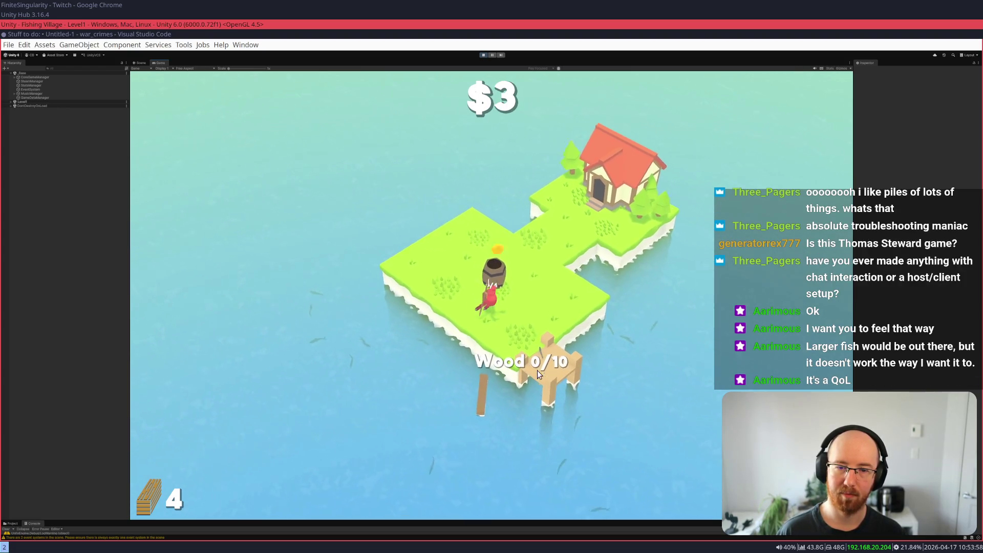
key("w")
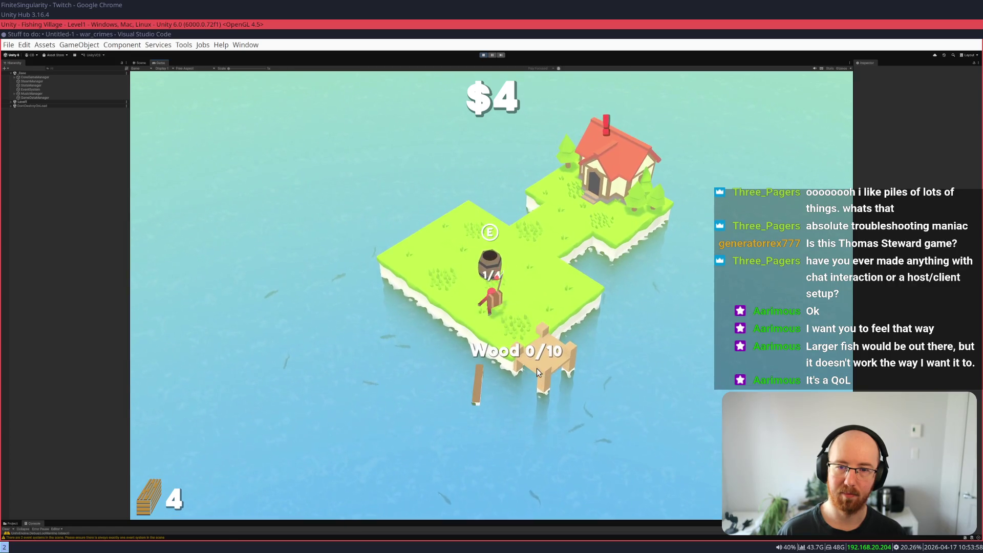
left_click(470, 403)
key("d")
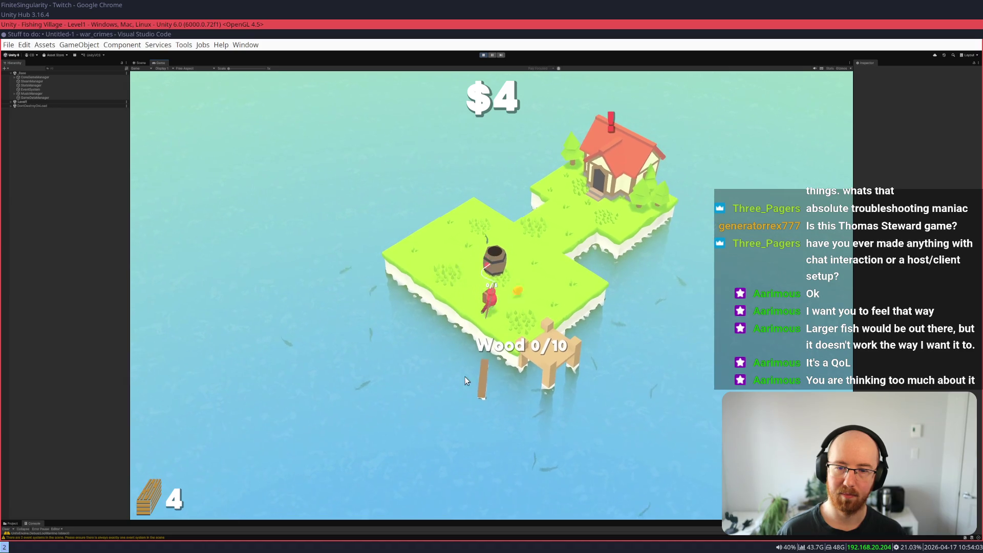
left_click(487, 377)
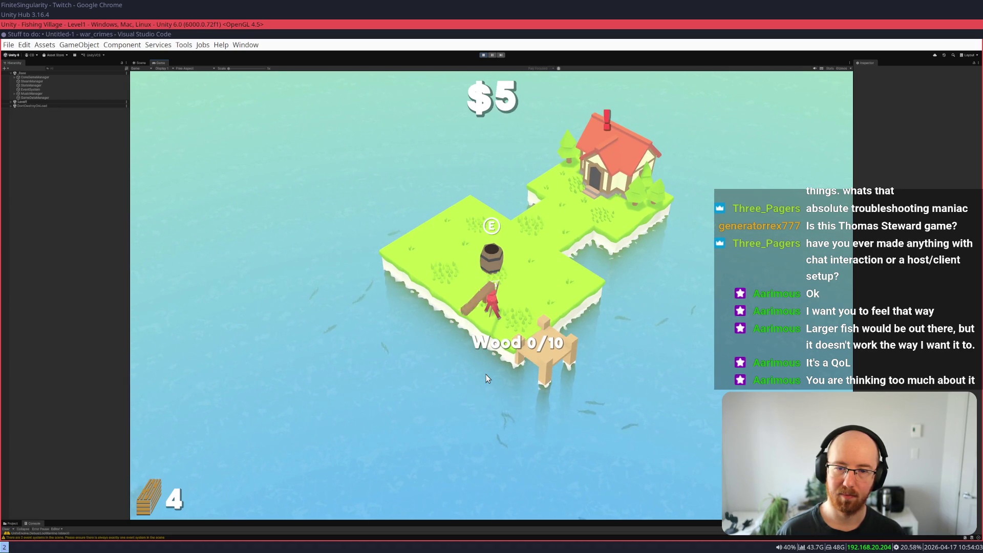
key("d")
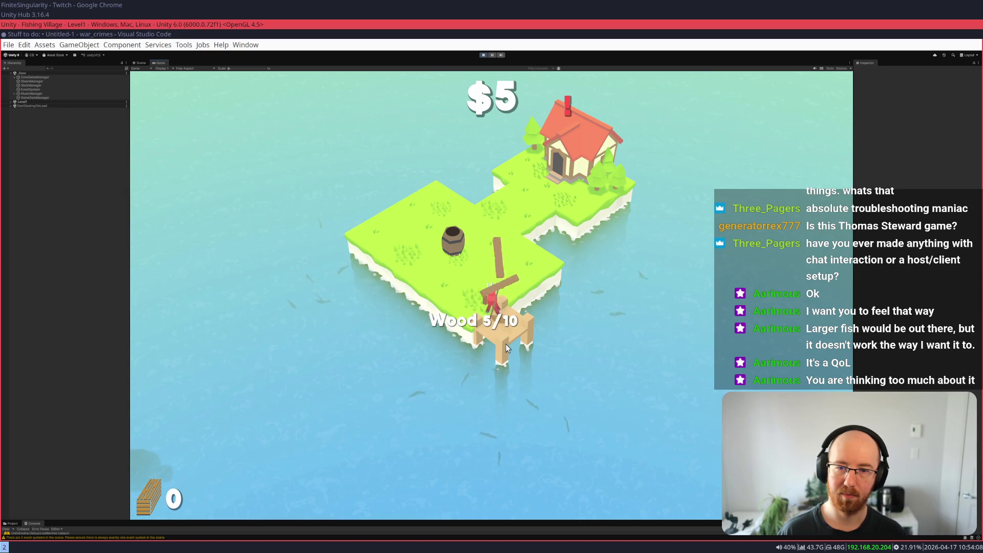
- Fish off the dock until the fish bag is full
key("w")
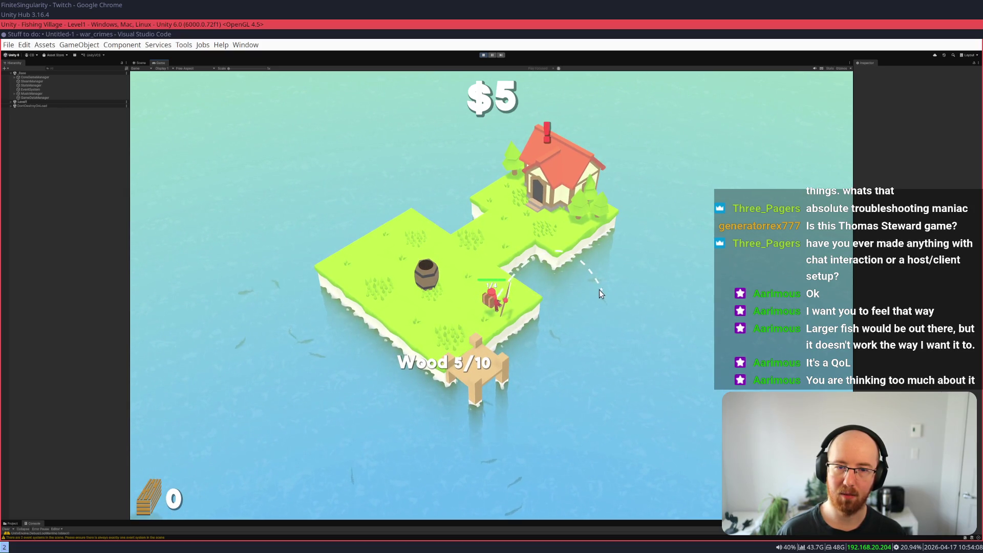
key("s")
left_click(567, 351)
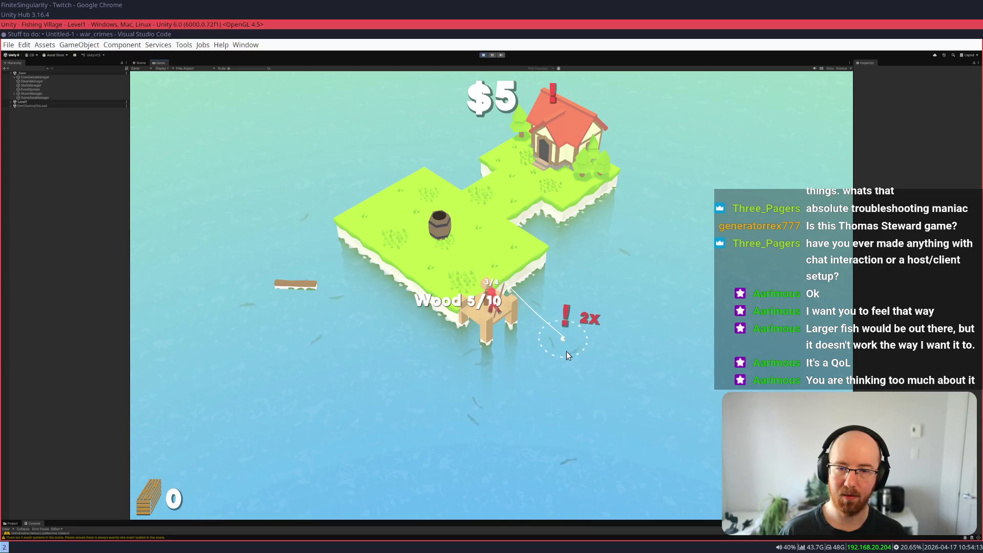
key("w")
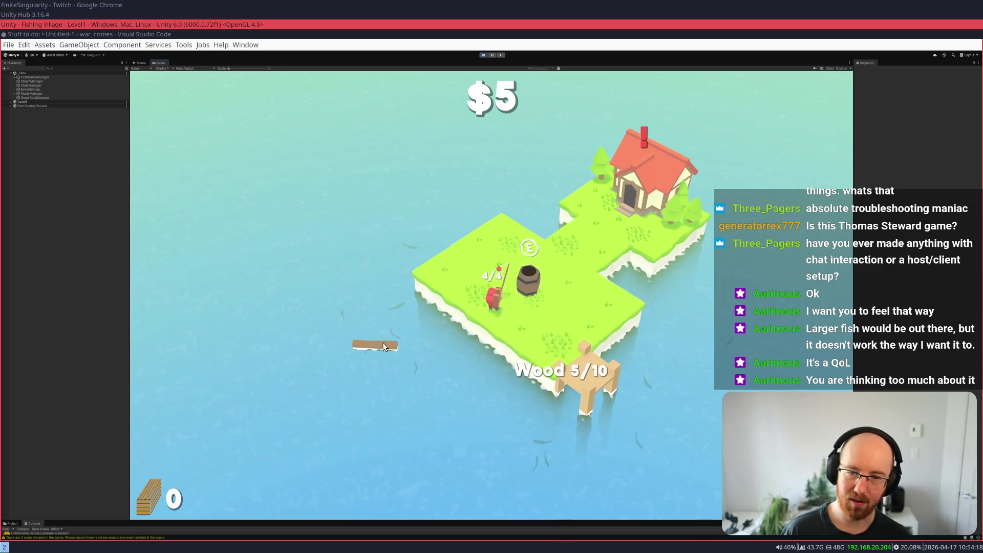
- Buy the $4 backpack upgrade in the upgrade tree, leaving $1, and return to the island
key("w")
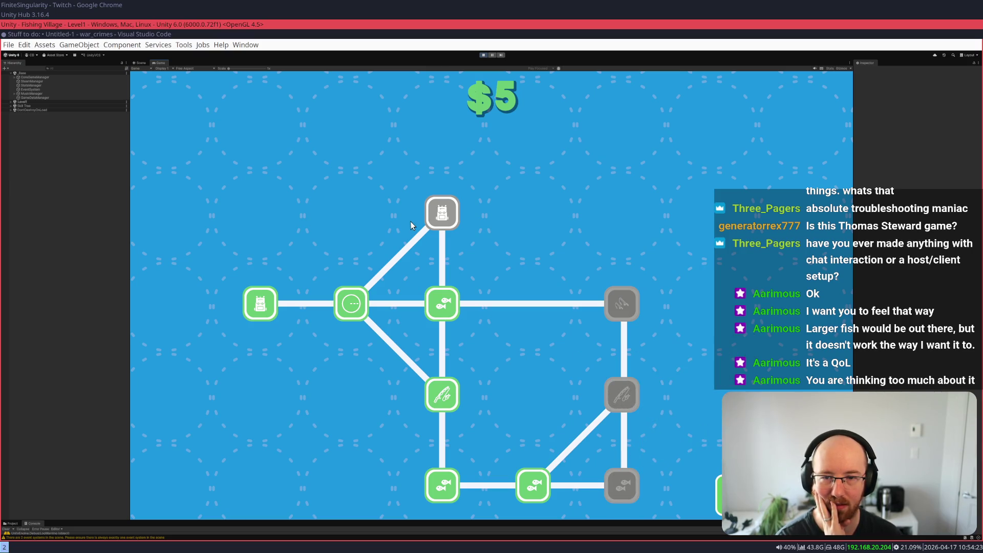
left_click(436, 217)
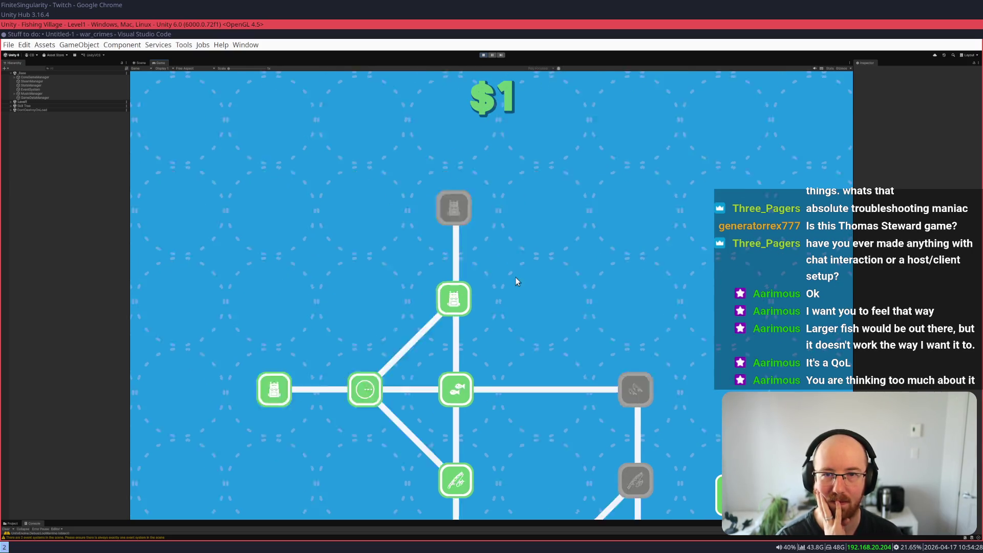
key("Escape")
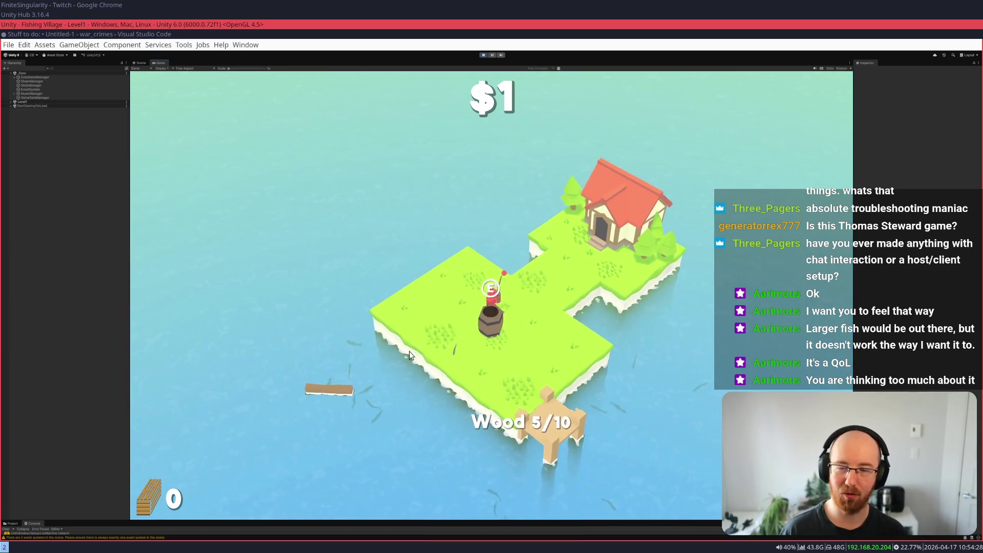
- Reel in a log and more fish, then sell the catch at the barrel, reaching $12
left_click(392, 359)
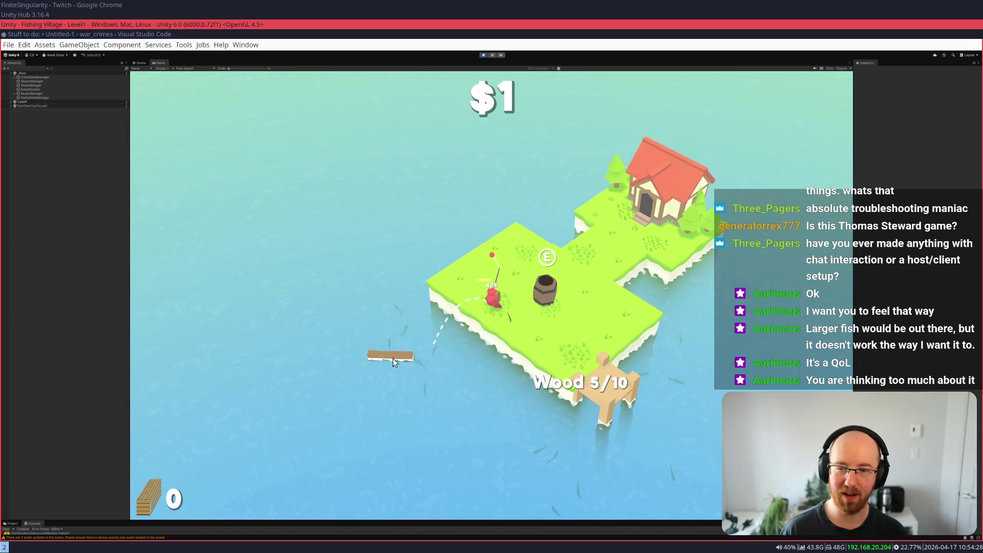
left_click(430, 362)
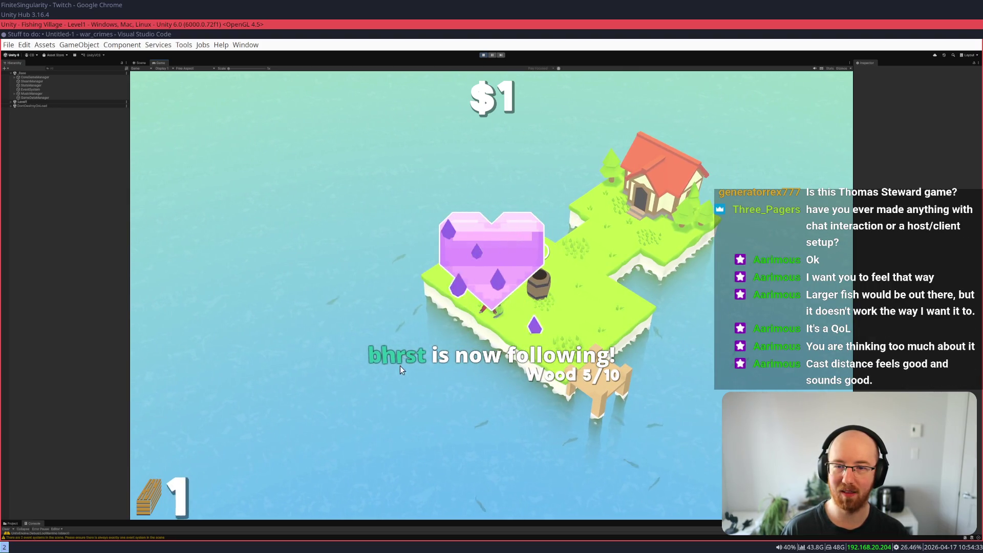
key("d")
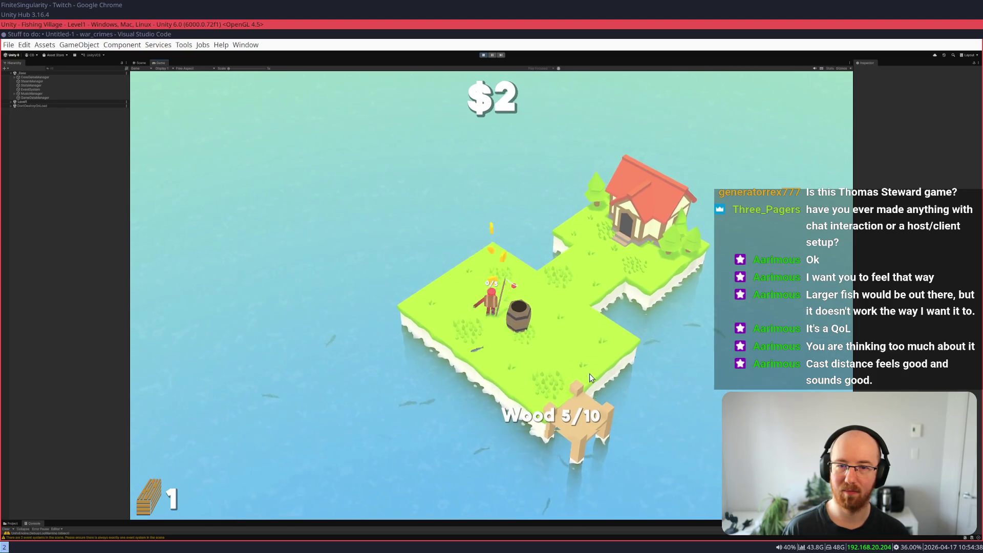
key("d")
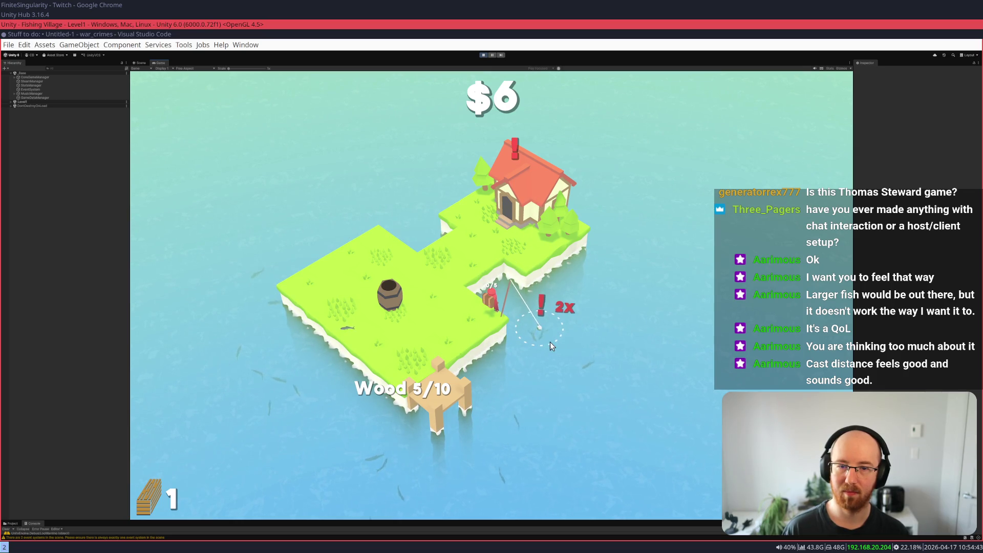
key("a")
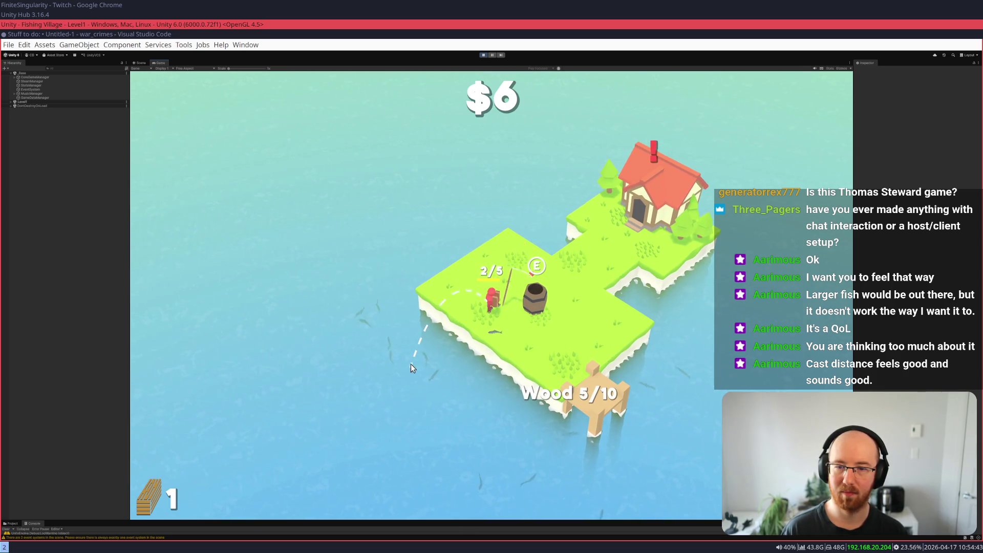
key("a")
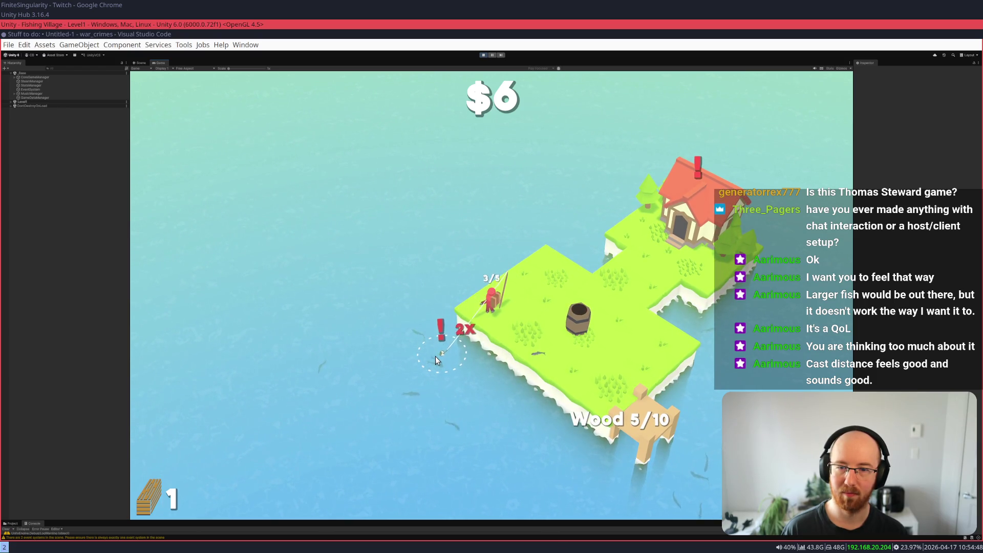
key("d")
key("e")
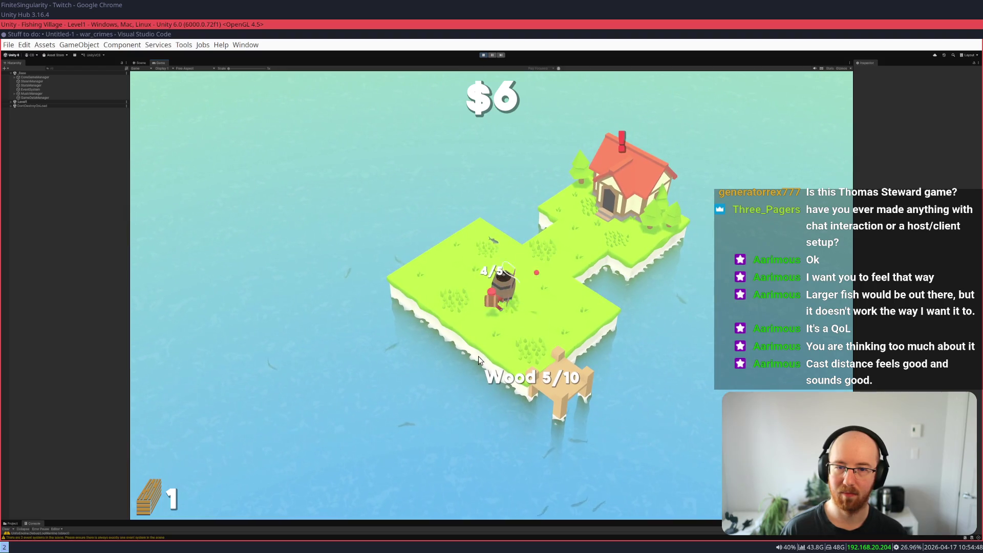
key("d")
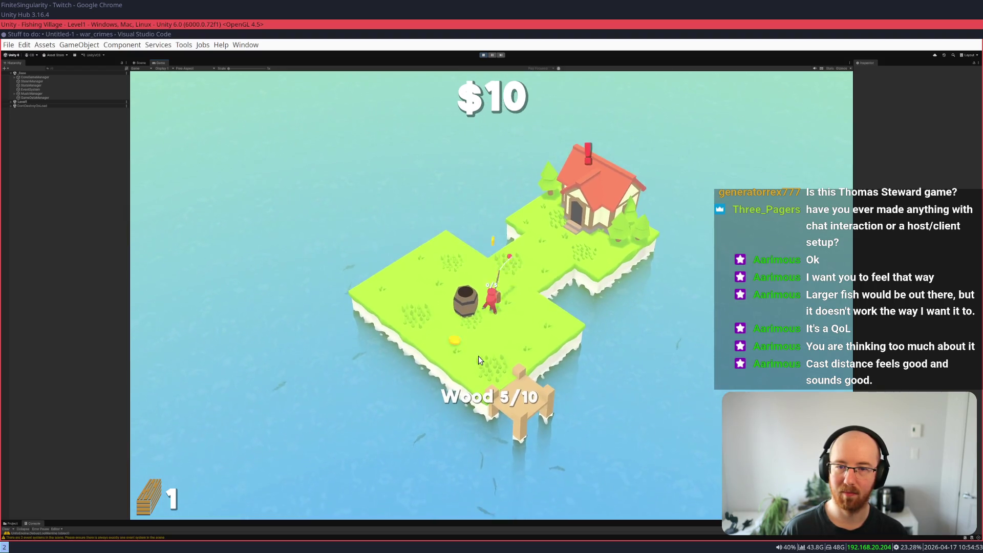
- Buy the $7 fish upgrade at the end of the lower branch, leaving $5
key("Tab")
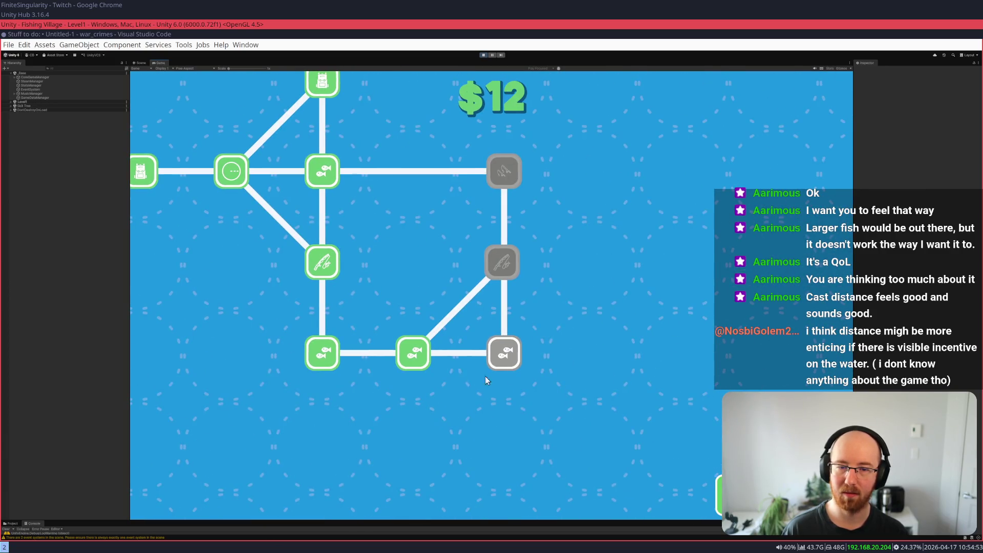
left_click(501, 354)
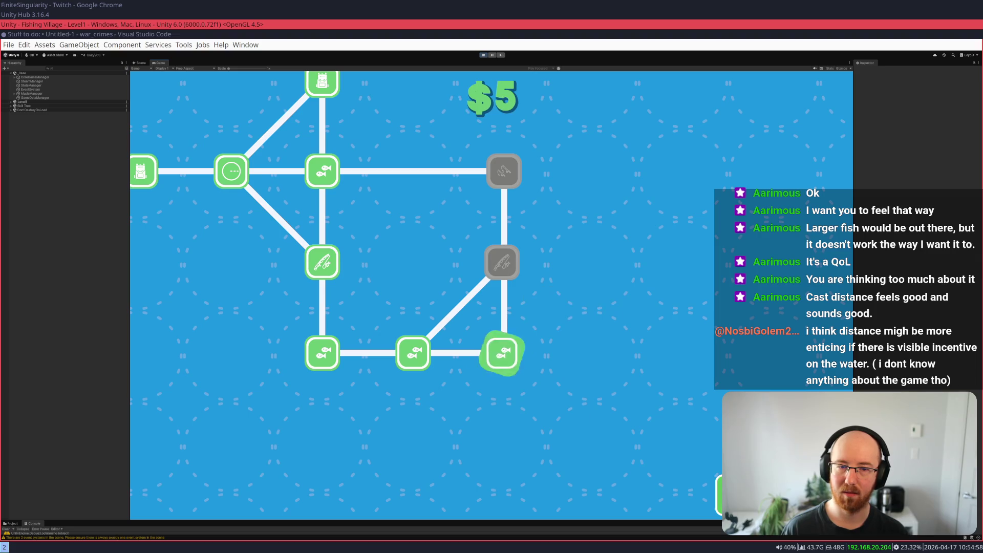
key("Tab")
key("s")
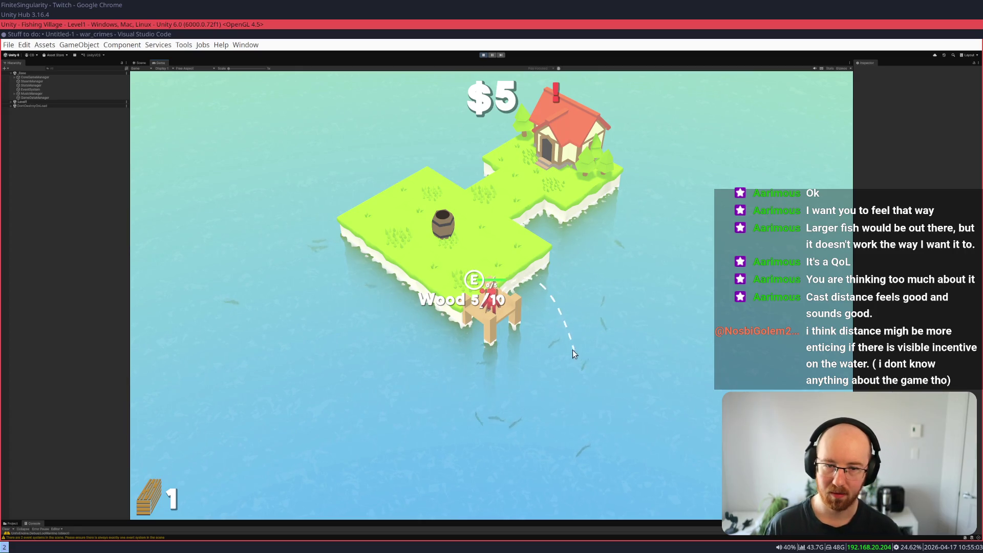
- Catch fish from the dock and sell them at the barrel
left_click(472, 391)
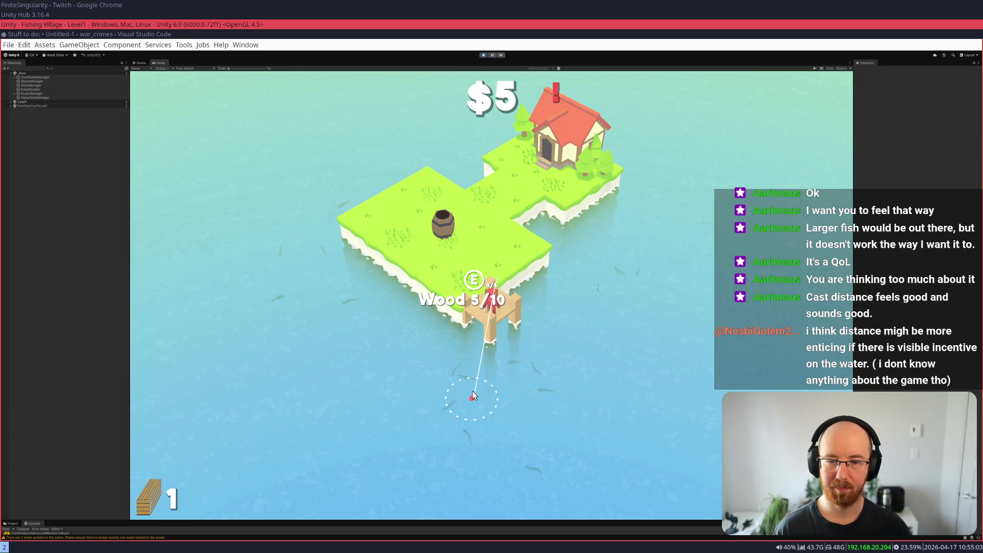
left_click(473, 371)
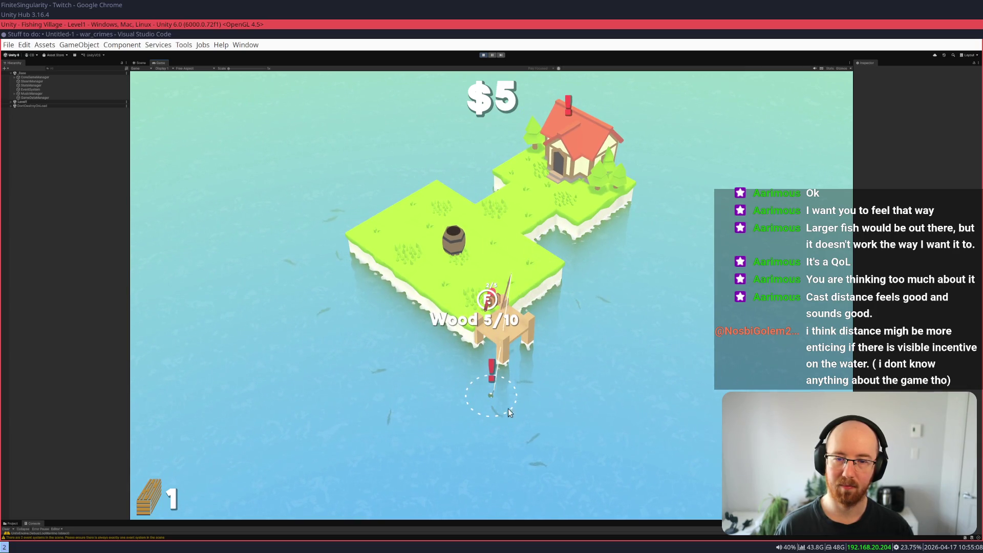
left_click(517, 390)
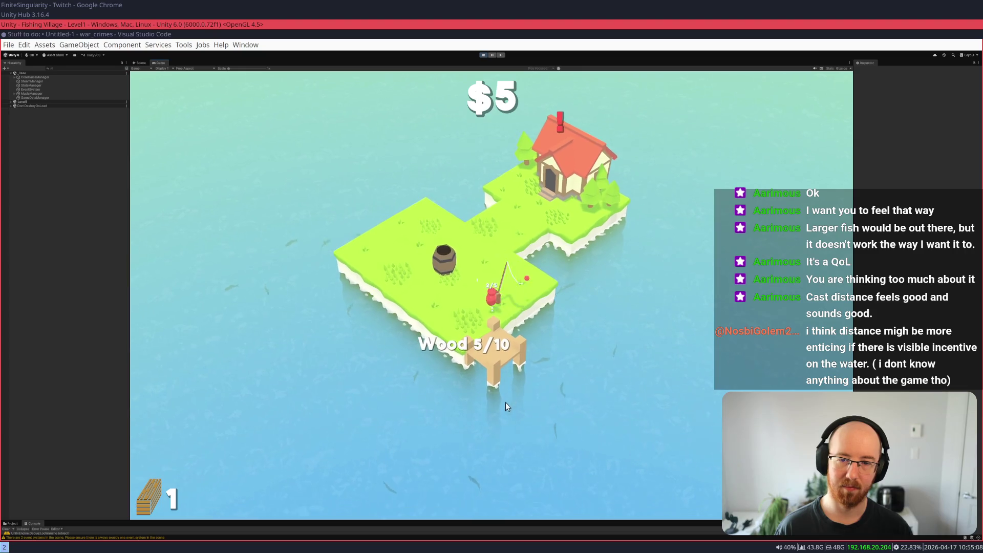
left_click(608, 344)
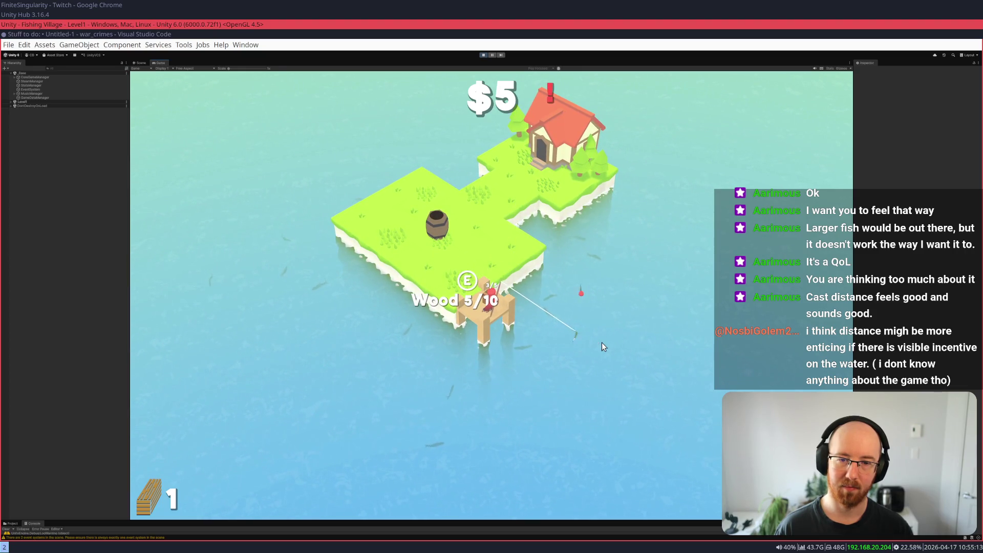
key("w")
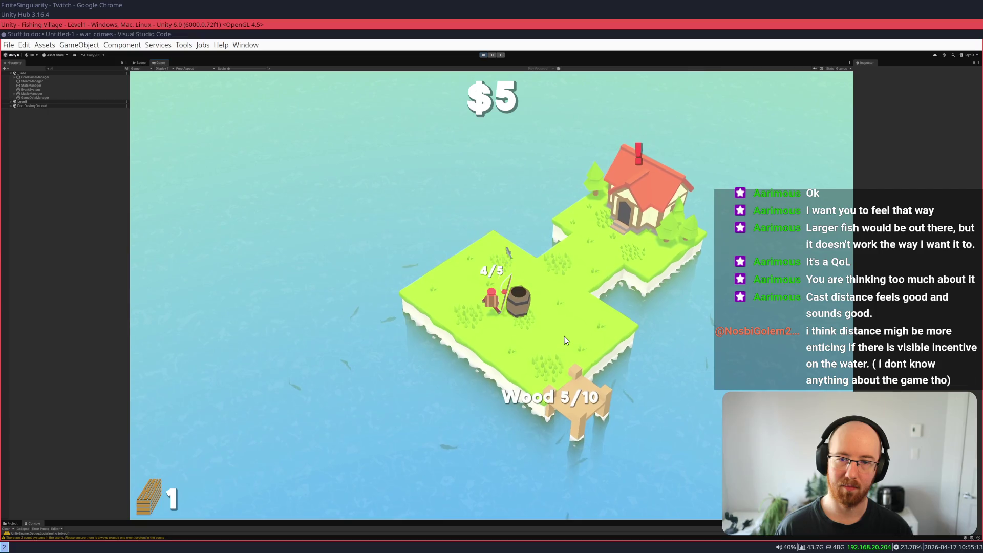
key("a")
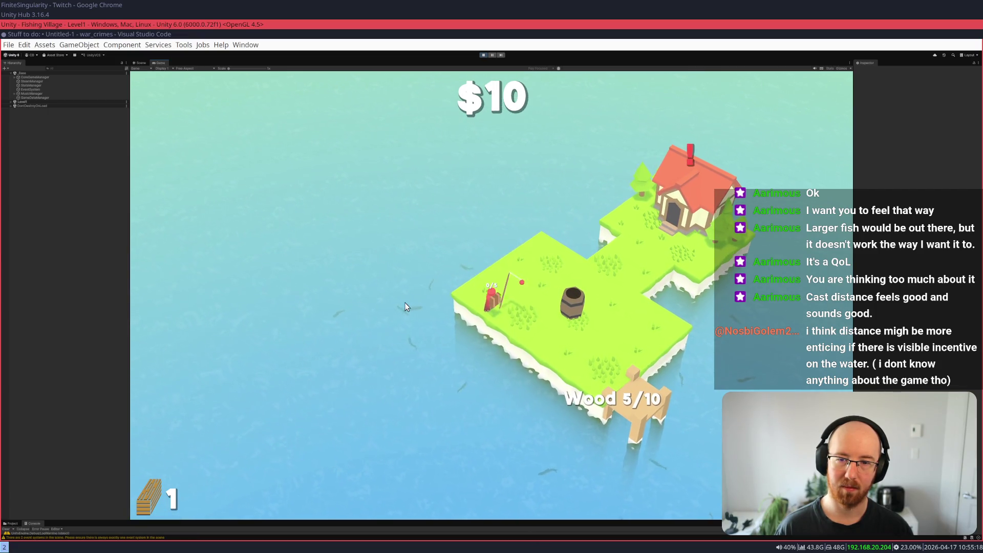
- Fish off the island's left edge and sell the remaining fish at the barrel
left_click(469, 343)
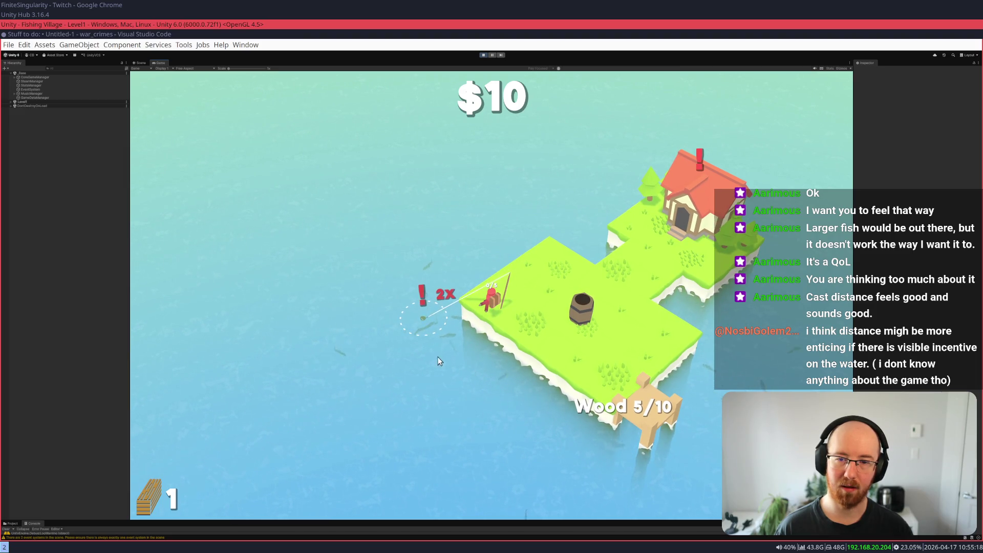
left_click(425, 321)
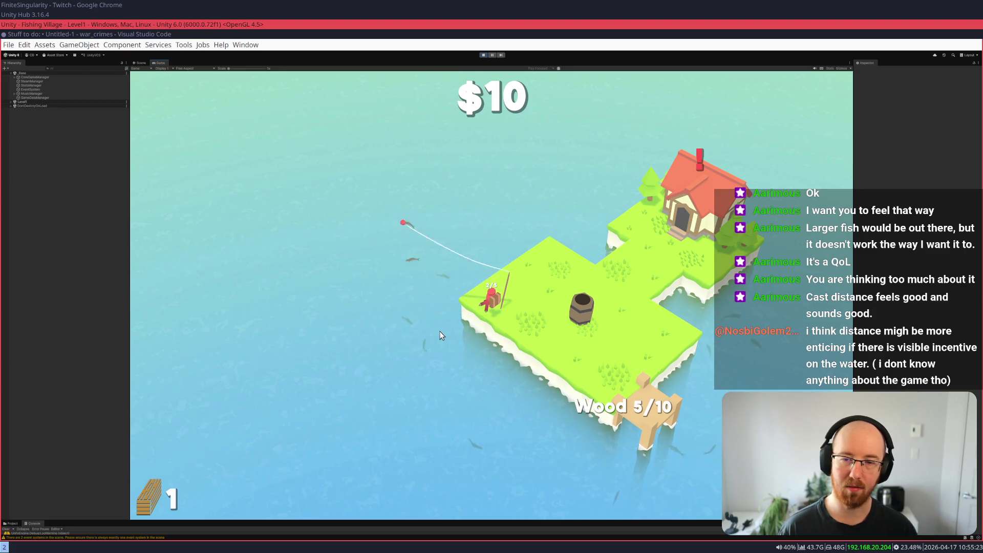
left_click(438, 320)
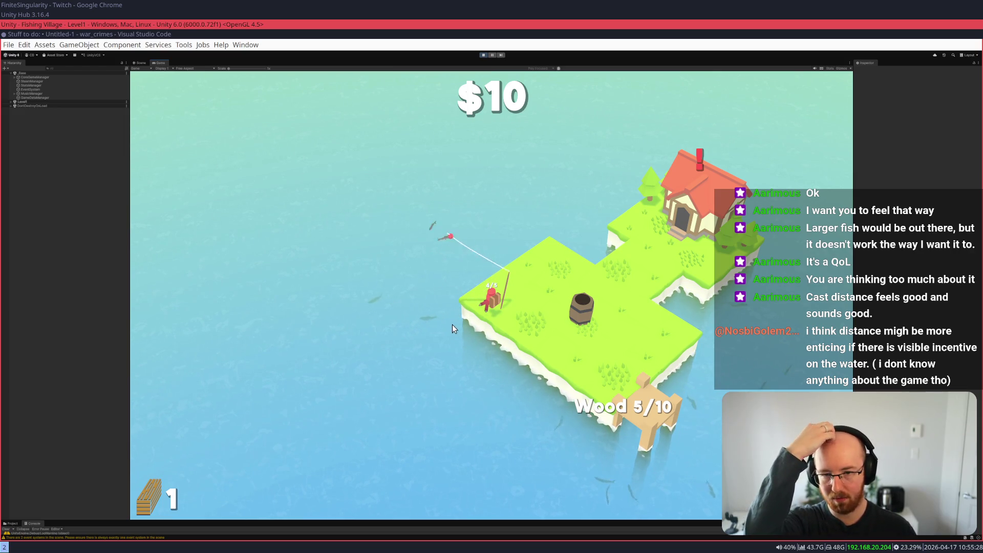
mouse_move(382, 306)
left_mouse_down()
mouse_move(482, 328)
mouse_move(485, 319)
mouse_move(517, 332)
mouse_move(423, 321)
mouse_move(396, 330)
mouse_move(508, 349)
left_mouse_up()
key("w")
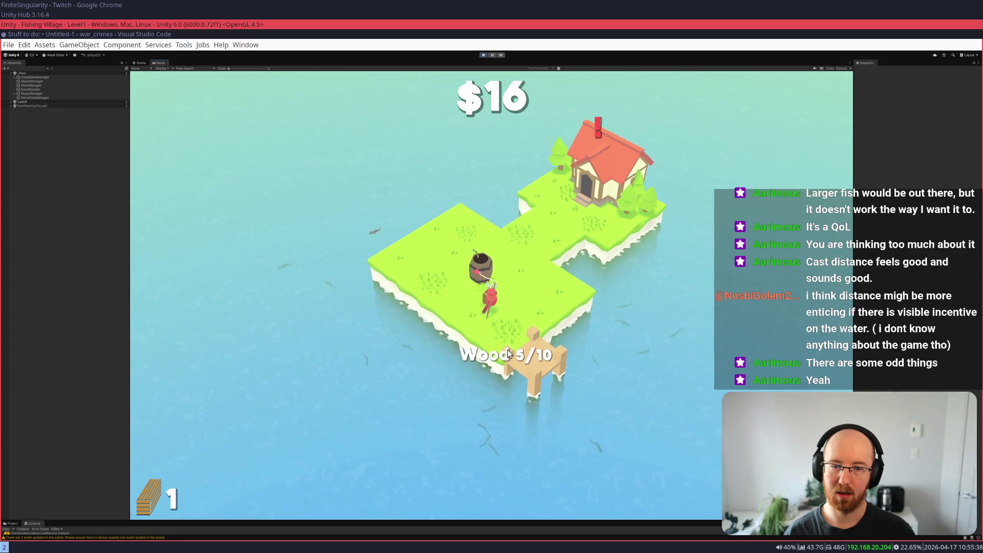
- Fish from the dock again and sell the catch, bringing the money to $21
key("s")
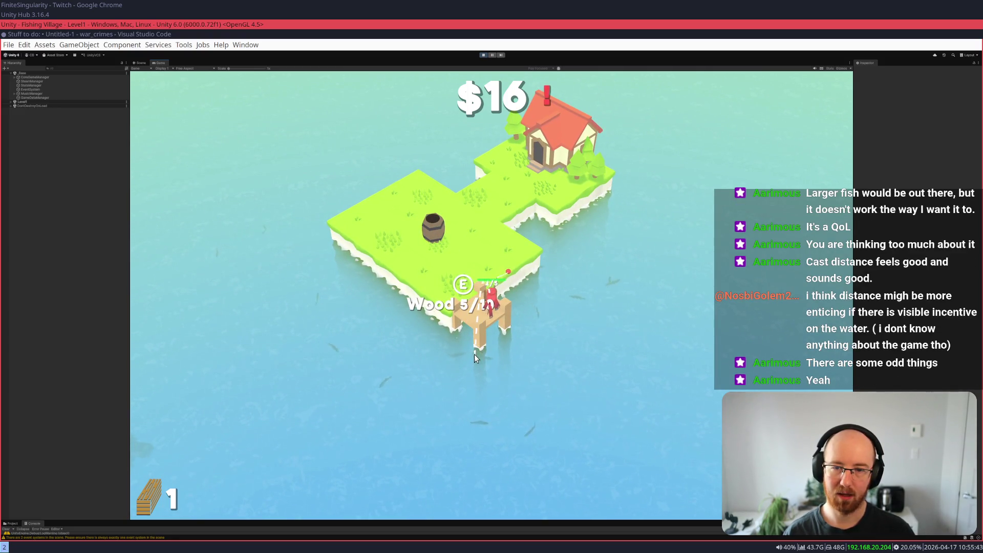
left_click(491, 373)
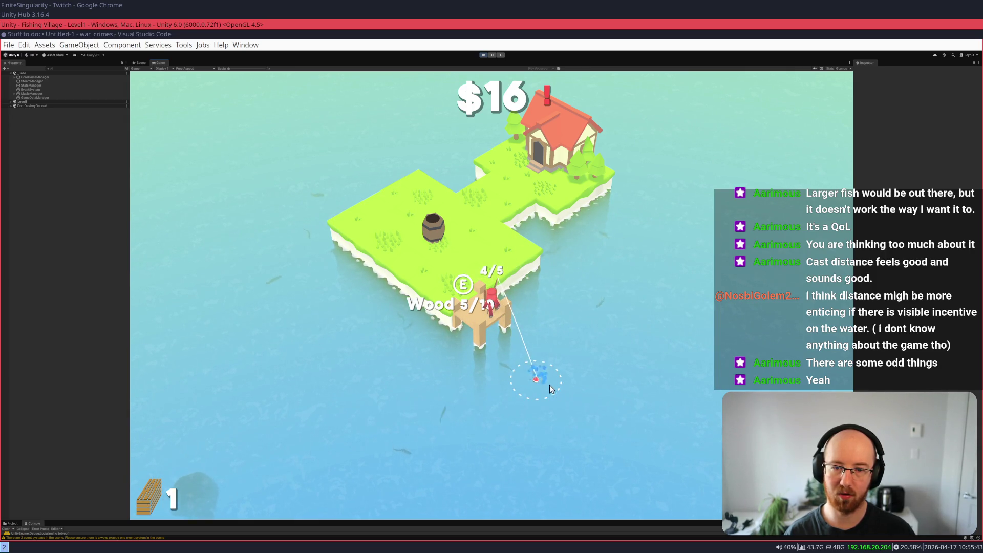
key("w")
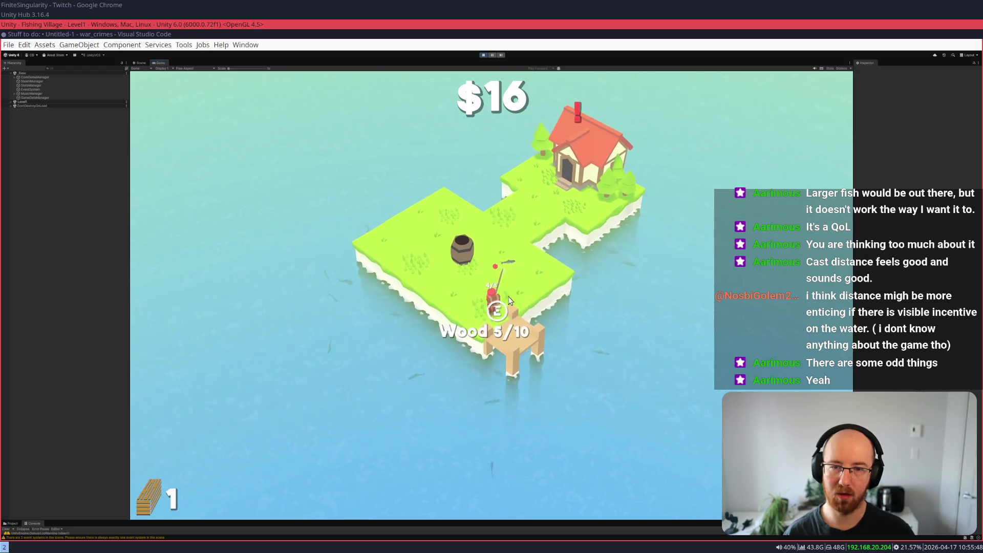
key("a")
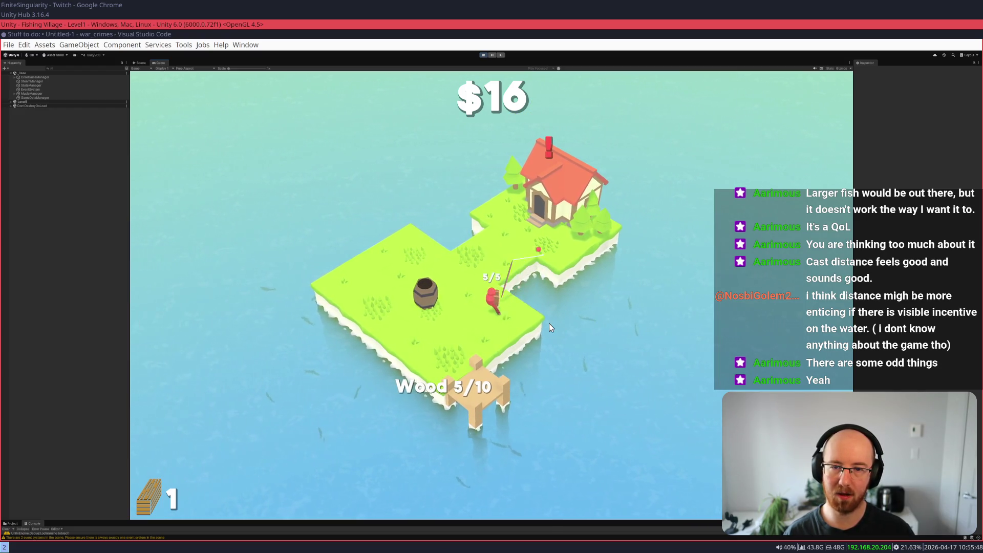
key("w")
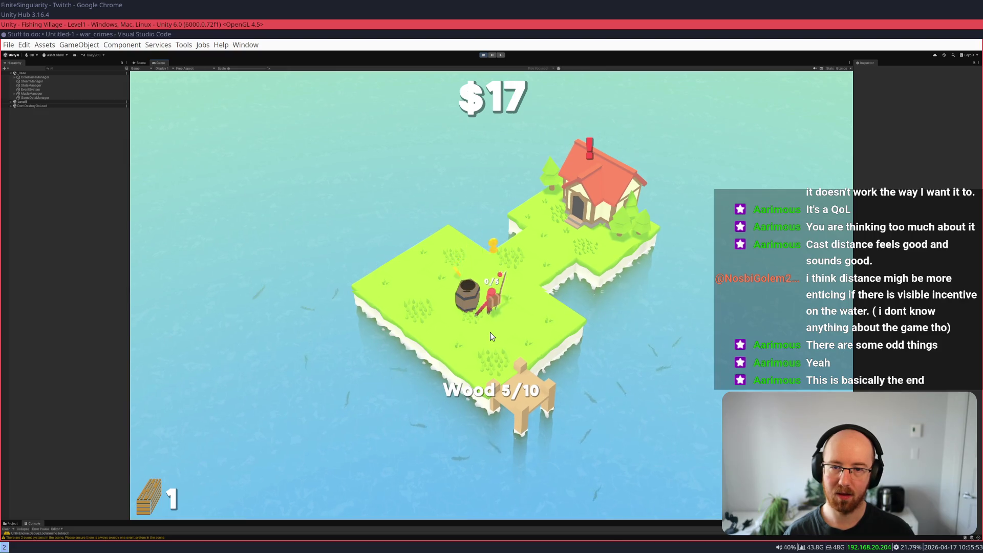
- Cast once more from the dock, then buy the Number of Poles upgrade, leaving $1
key("s")
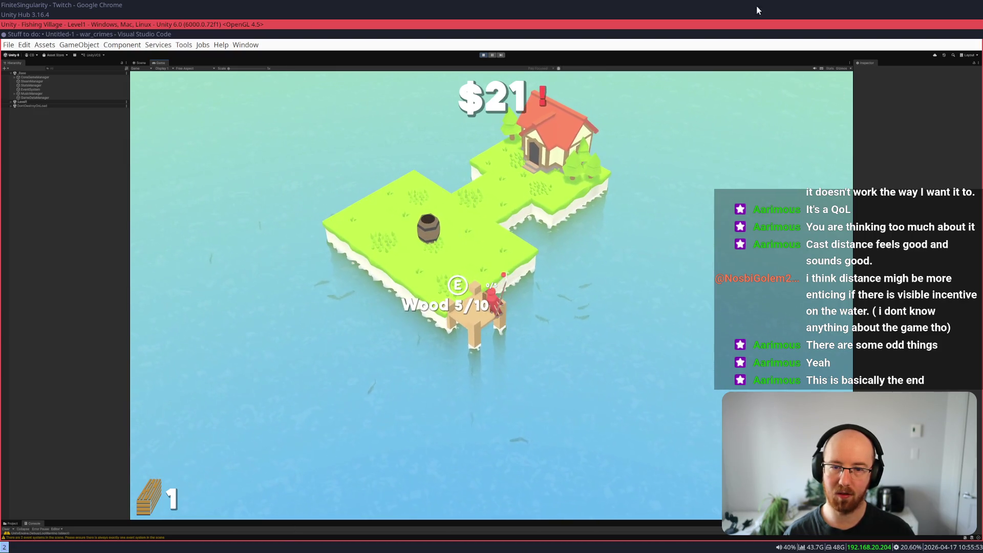
left_click(547, 303)
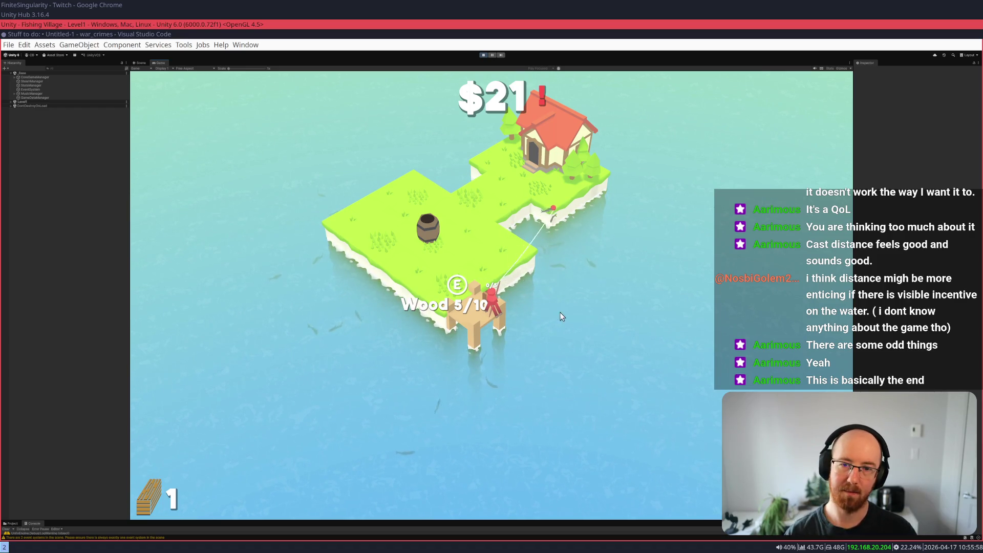
key("a")
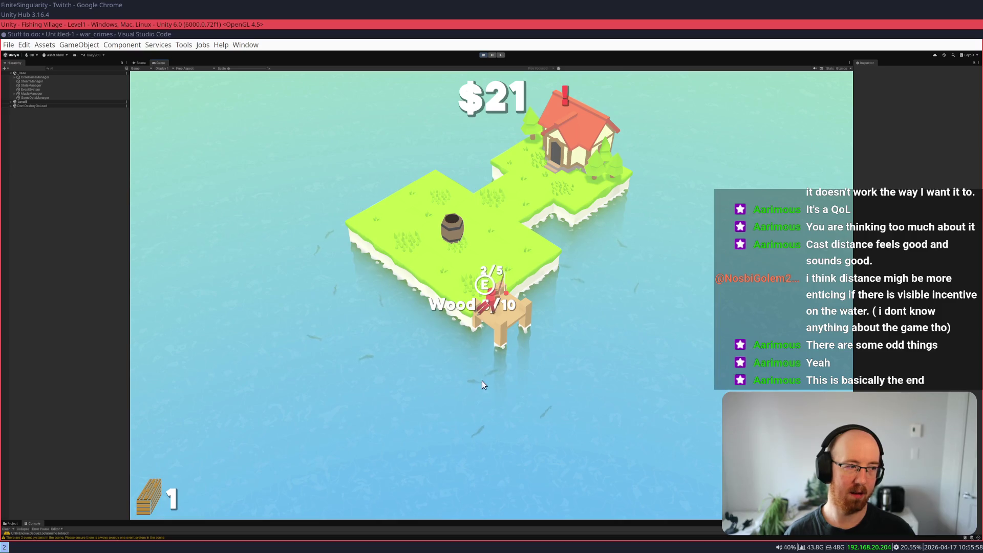
key("e")
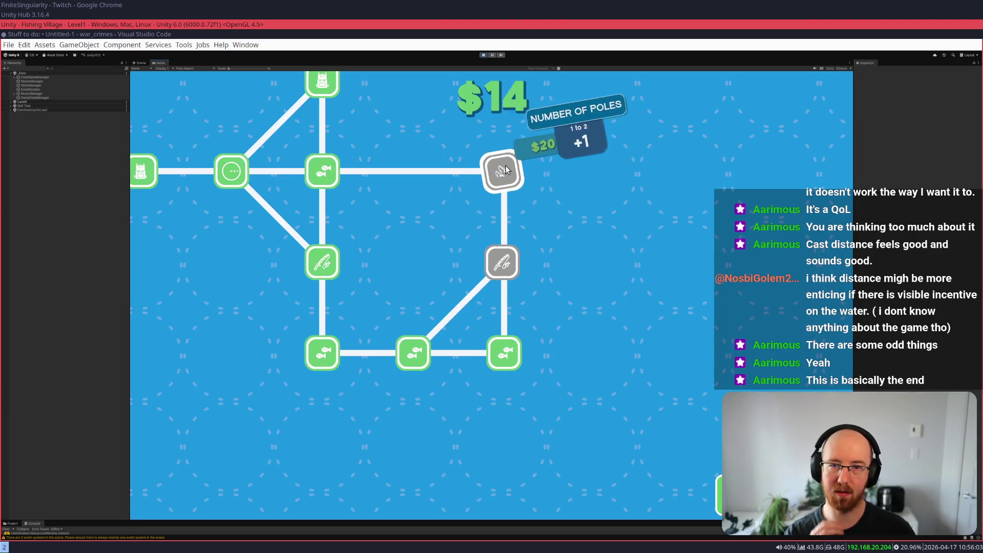
left_click(503, 171)
mouse_move(562, 328)
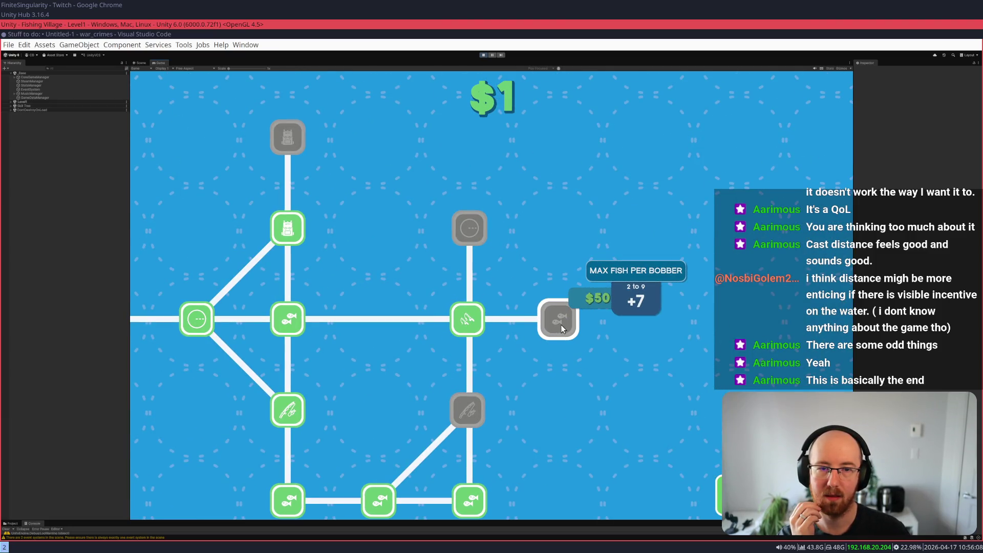
key("Escape")
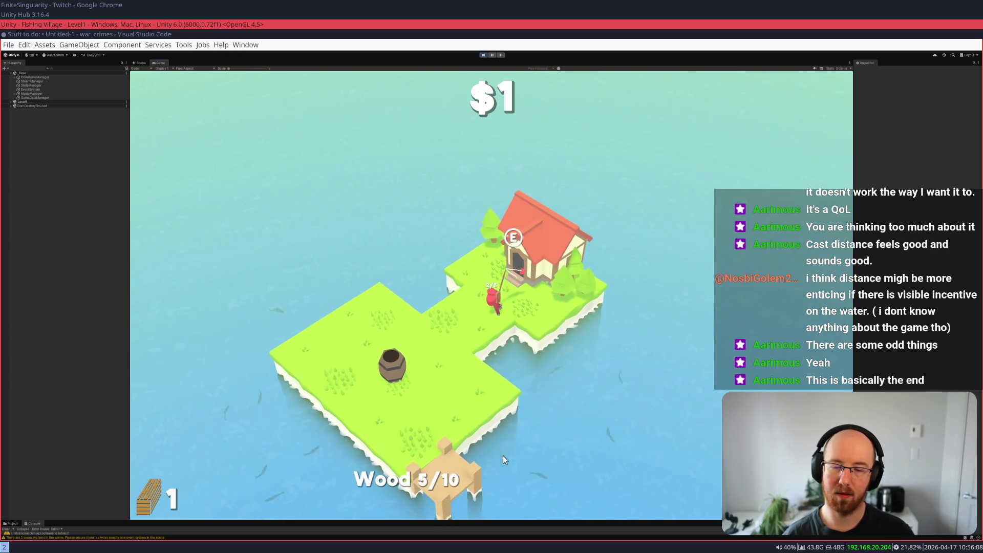
- Catch fish near the island edge, sell them at the barrel and collect the coins
key("a")
key("s")
left_click(438, 345)
key("w")
key("a")
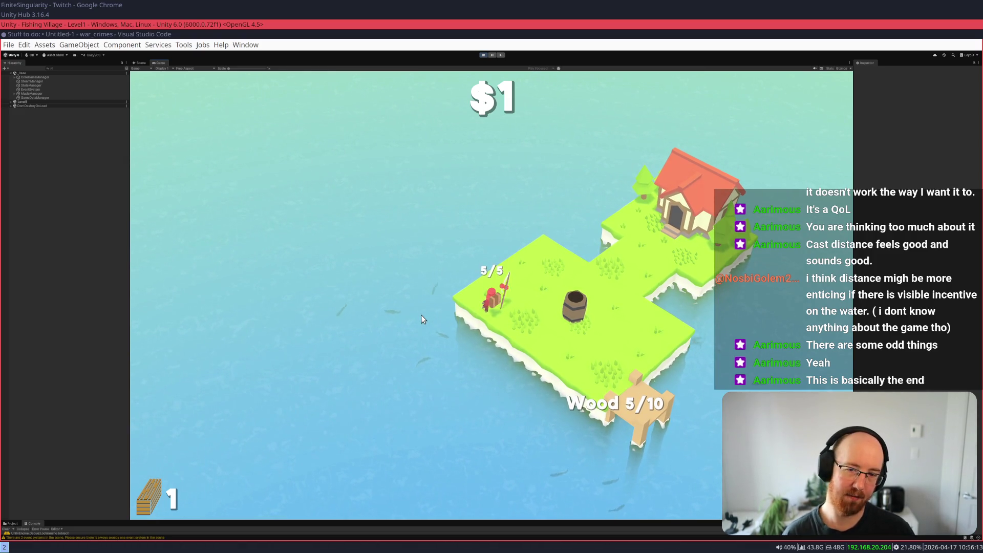
key("d")
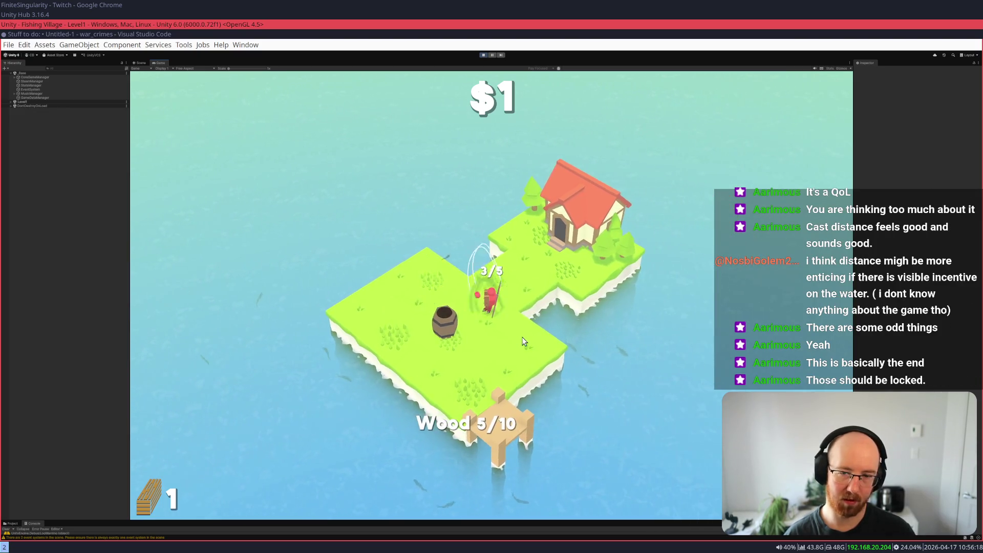
key("a")
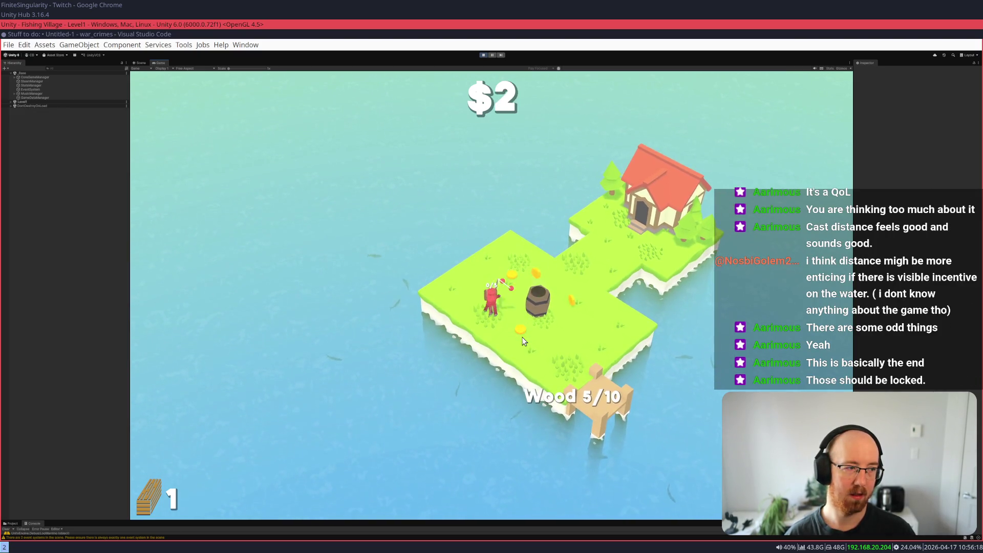
key("d")
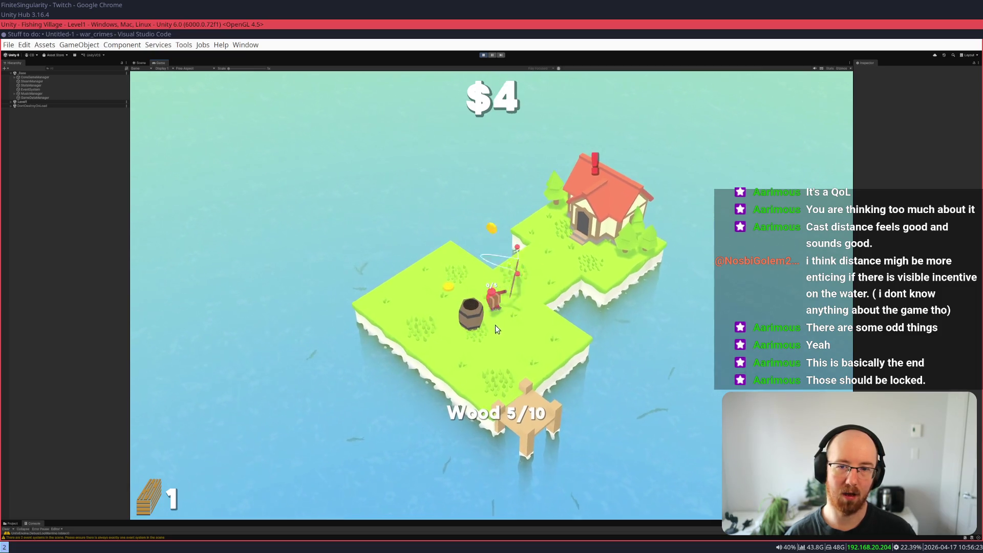
- Cast two lines from the dock and sell the fish at the barrel
key("d")
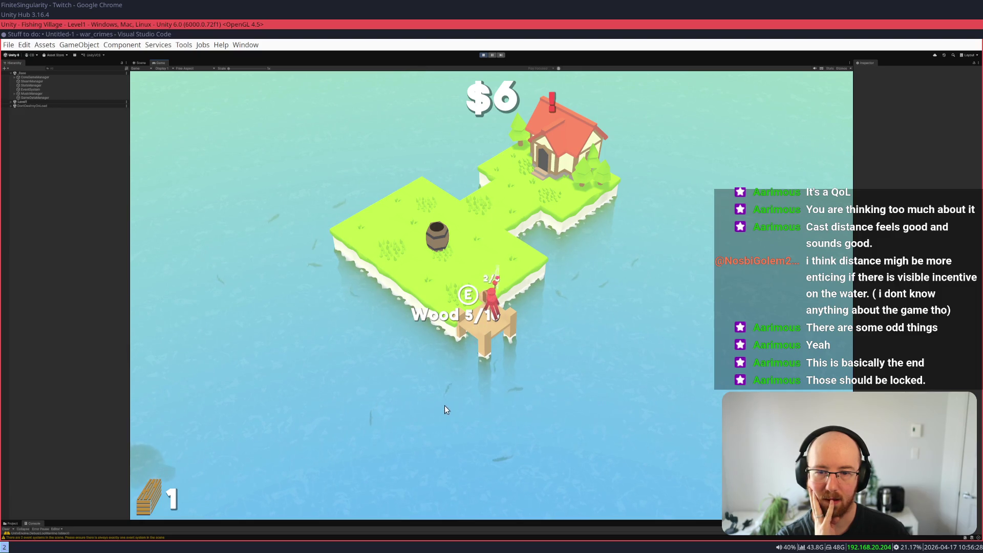
left_click(487, 399)
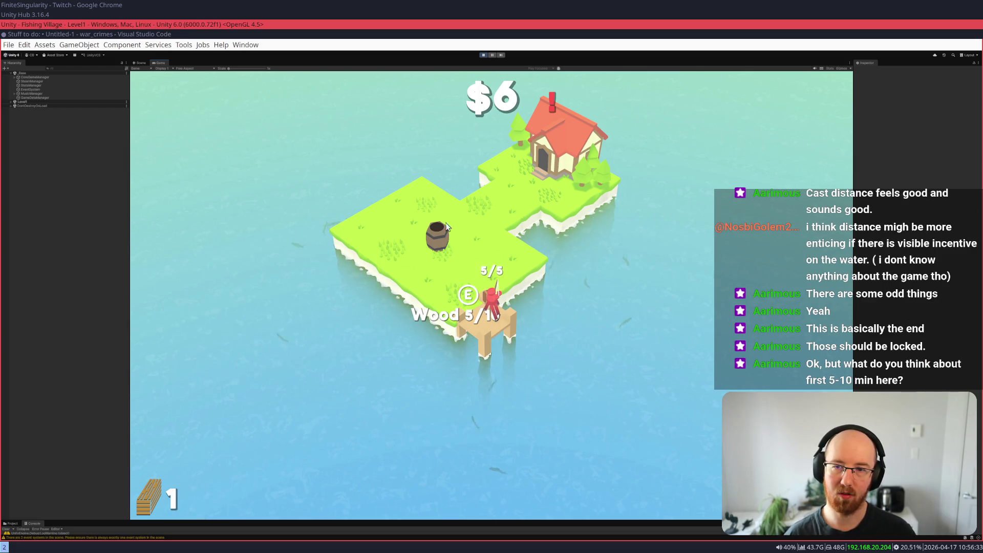
key("w")
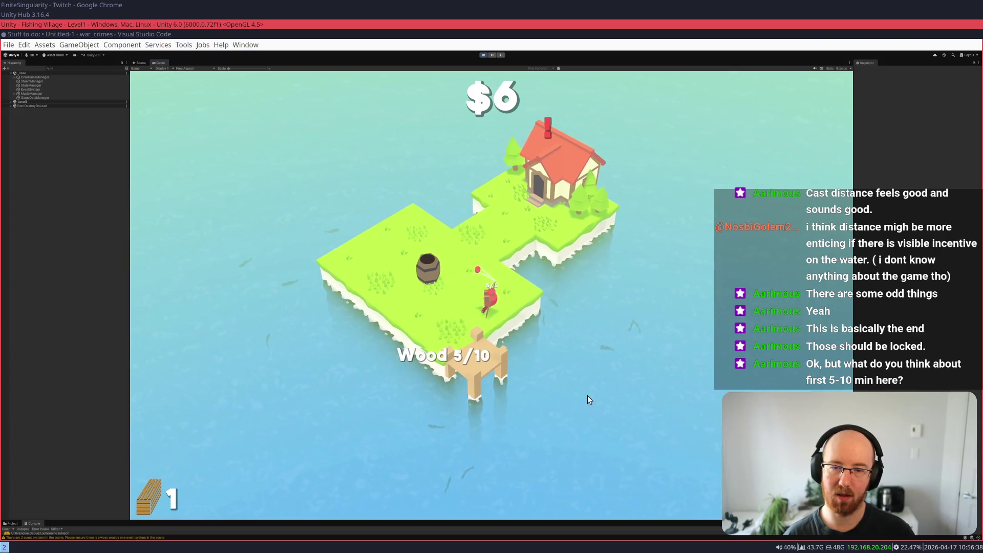
key("w")
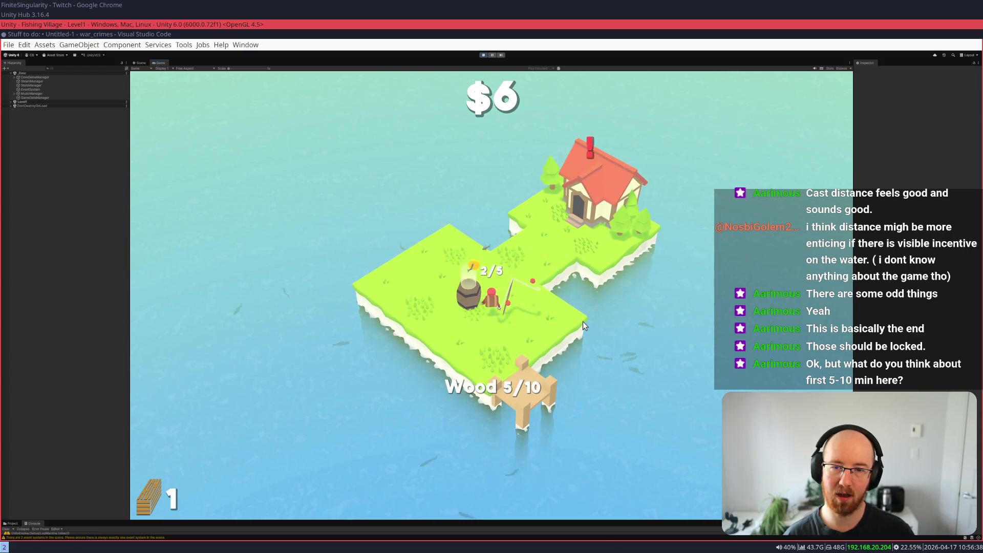
key("s")
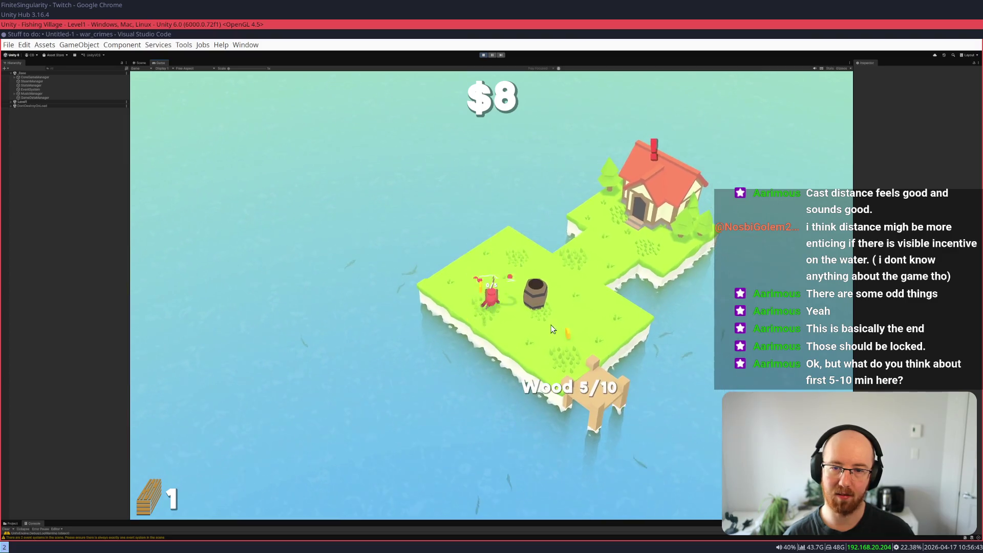
key("a")
- Fish left of the island and off the edge, then sell the load, reaching $21
left_click(450, 336)
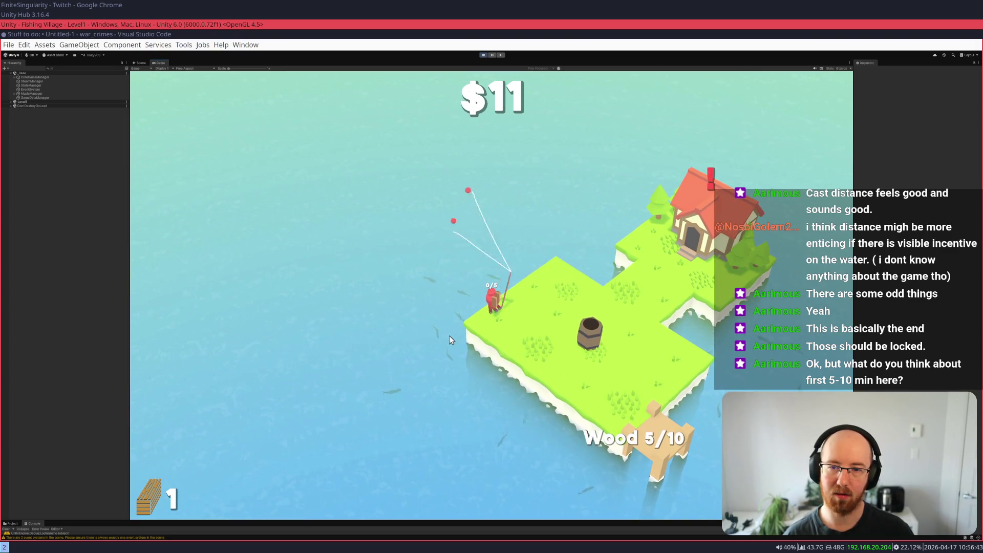
left_click(444, 307)
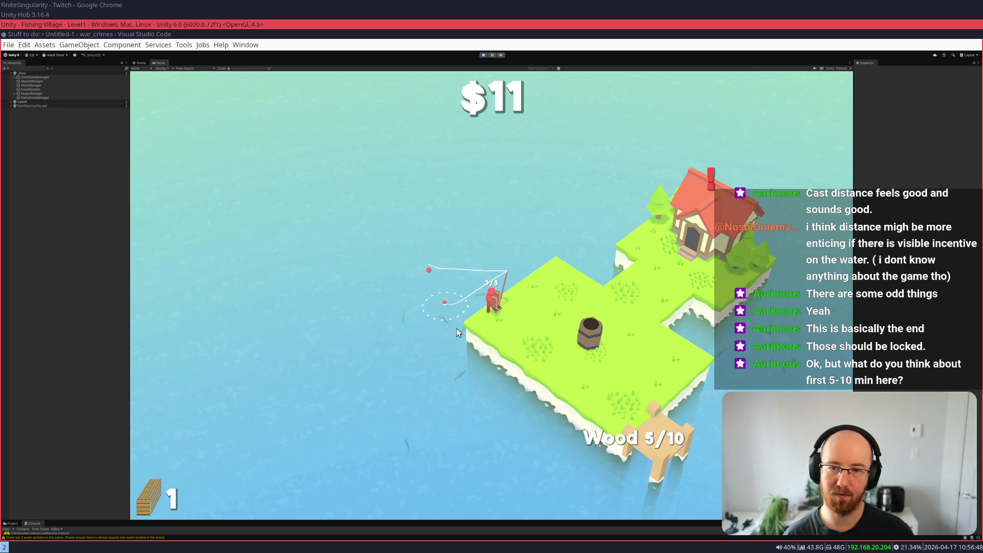
key("d")
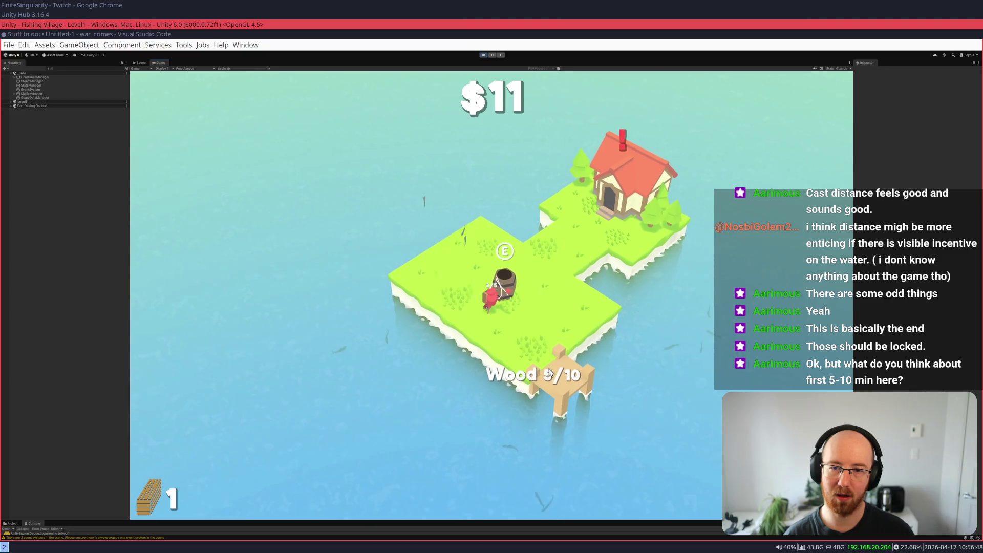
key("a")
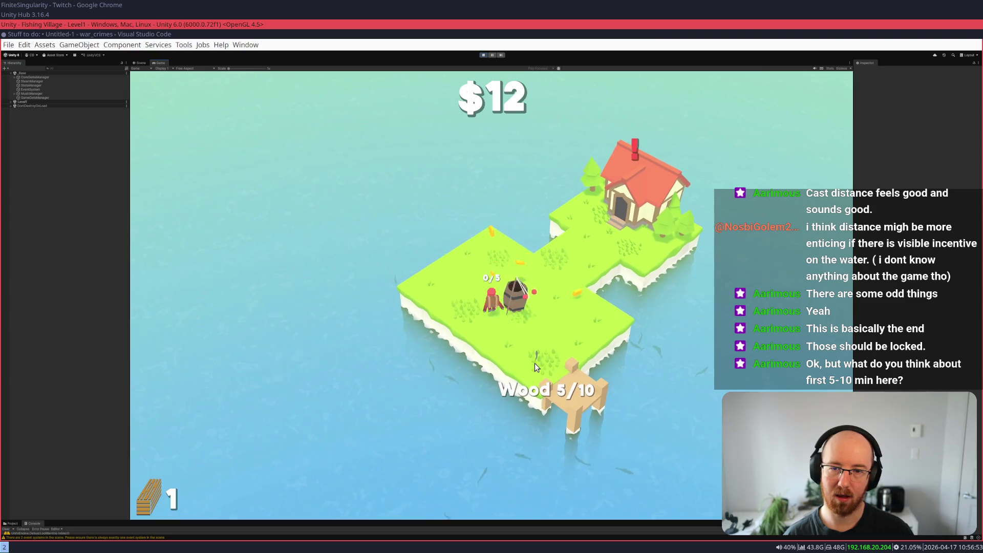
key("d")
key("d")
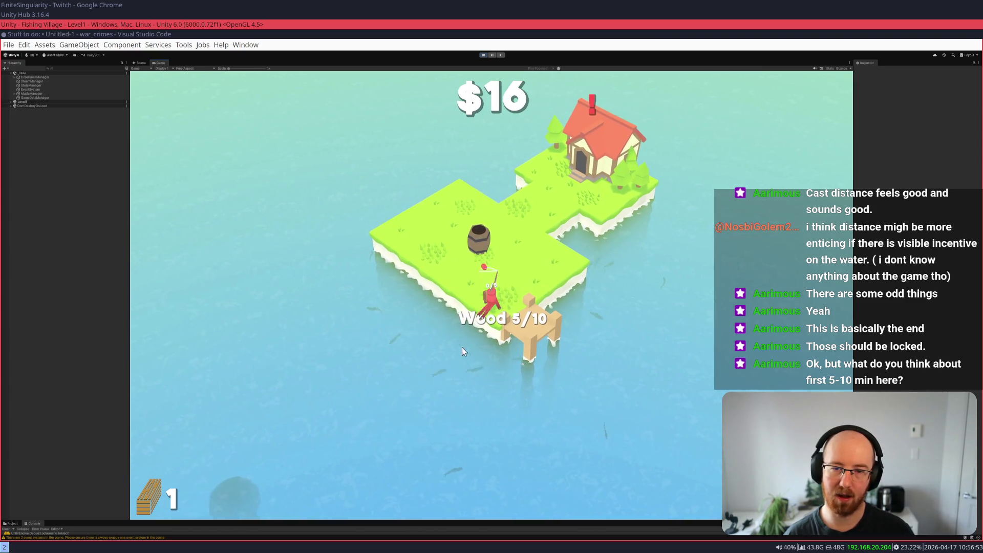
key("w")
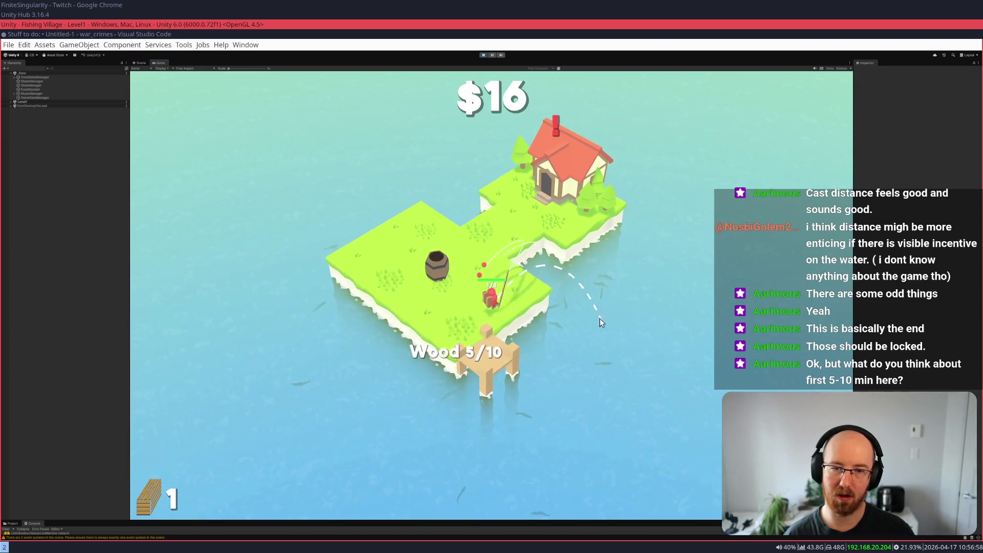
left_click(585, 309)
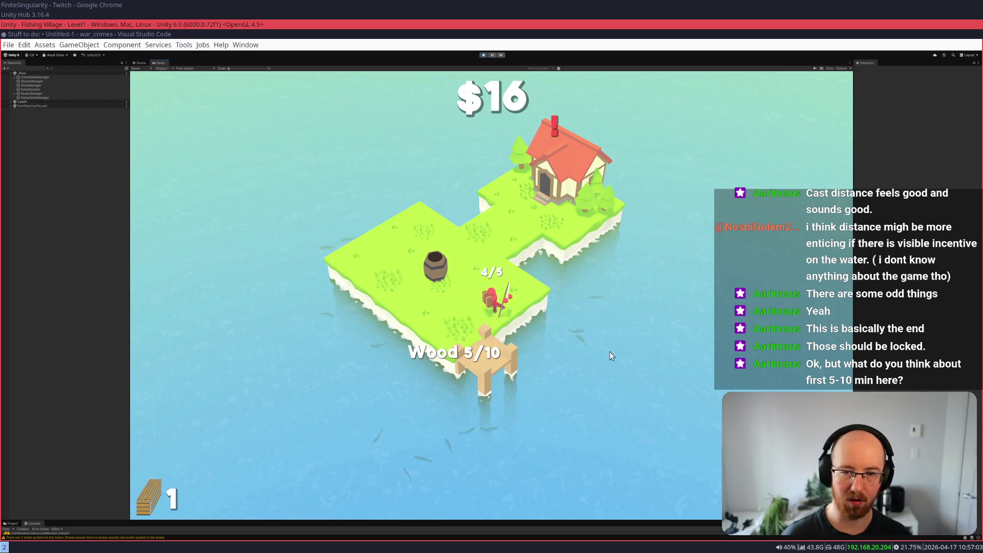
key("a")
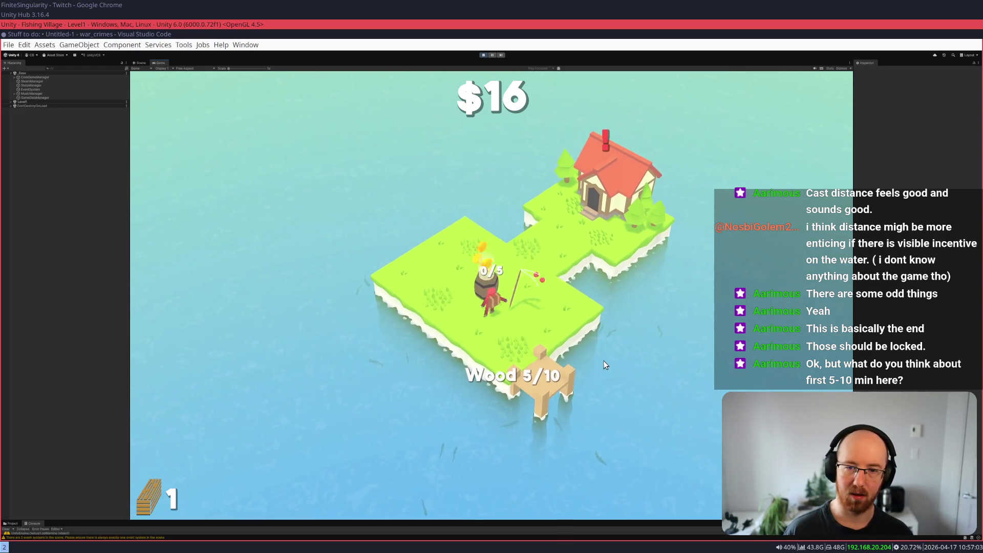
key("s")
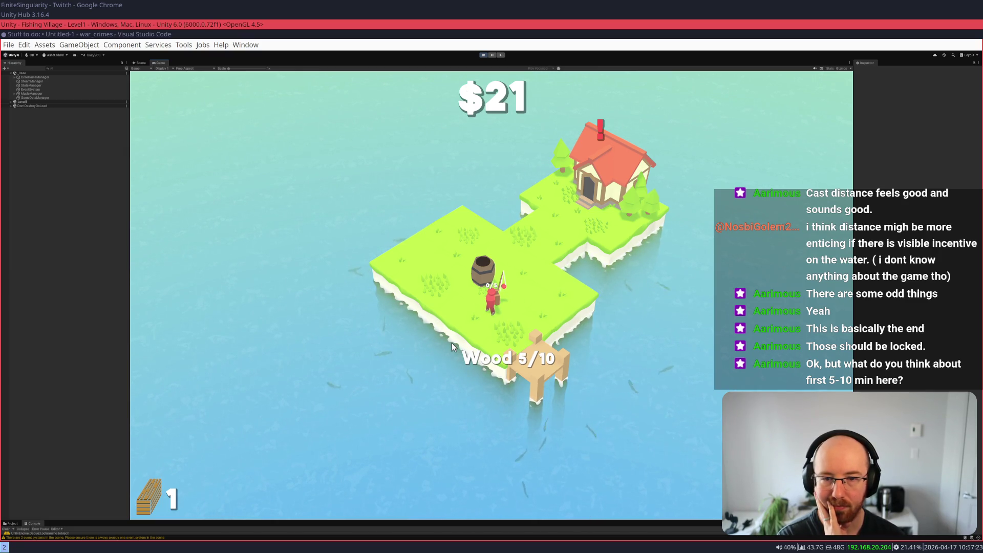
- Open the upgrade tree at the house and pan around to read the node cards
key("w")
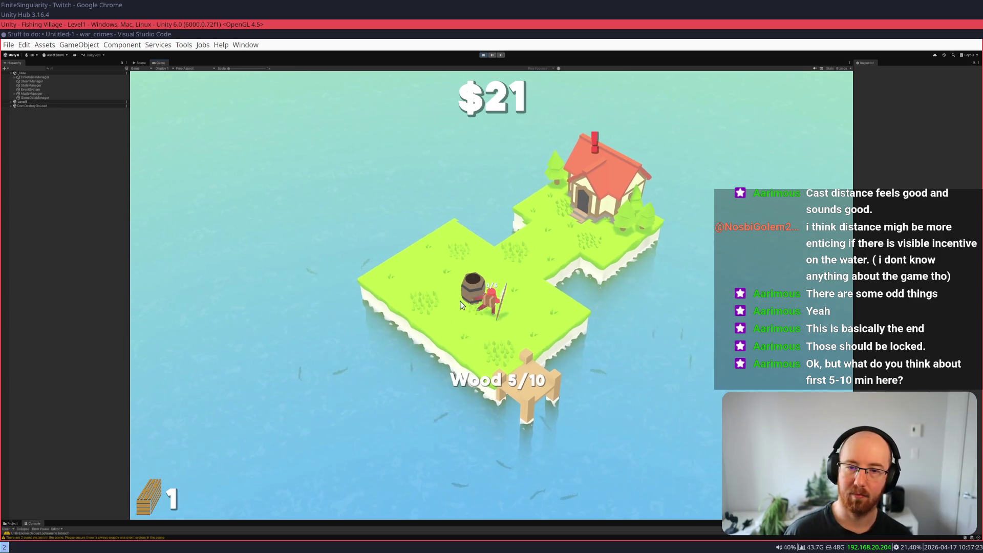
key("Tab")
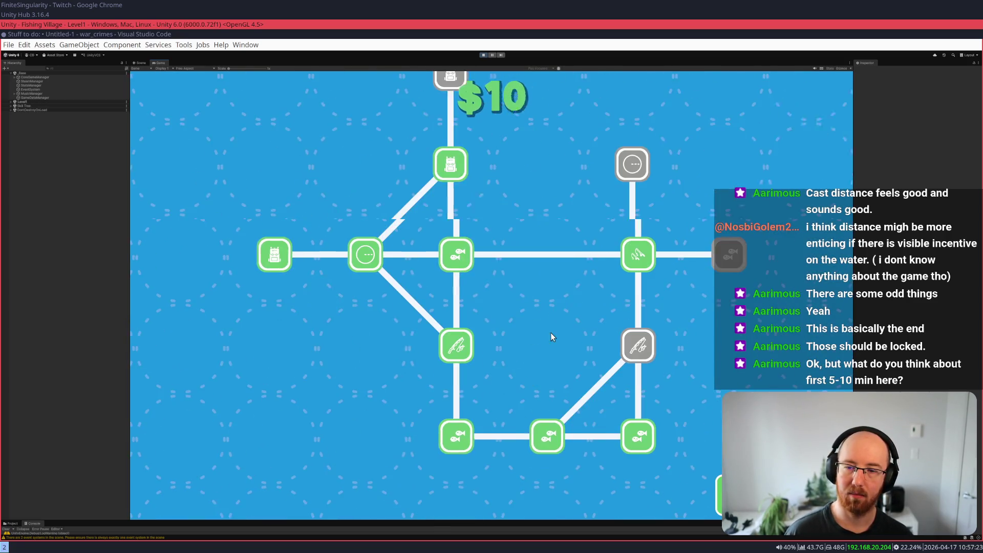
mouse_move(467, 347)
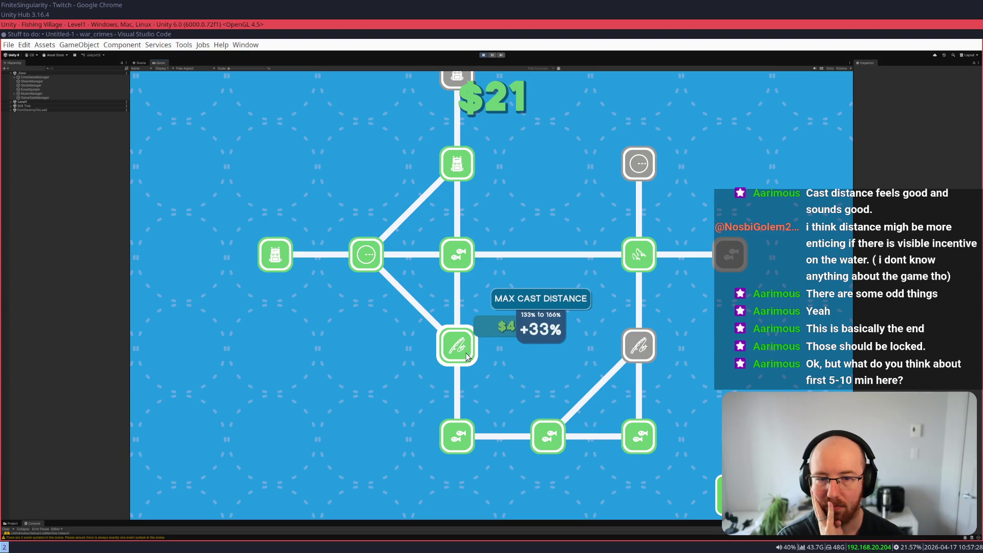
left_click(546, 437)
mouse_move(639, 265)
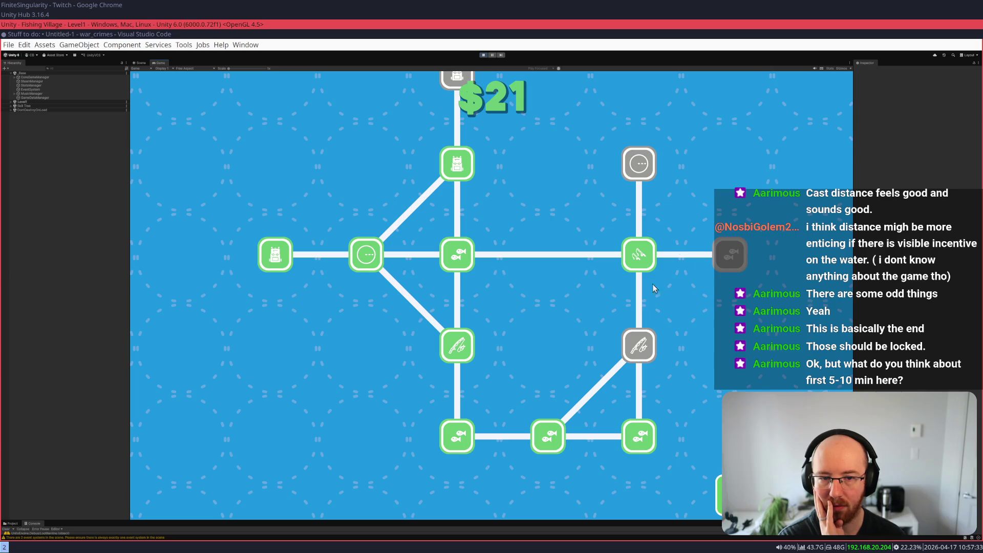
mouse_move(361, 313)
left_mouse_down()
mouse_move(417, 367)
mouse_move(432, 250)
left_mouse_up()
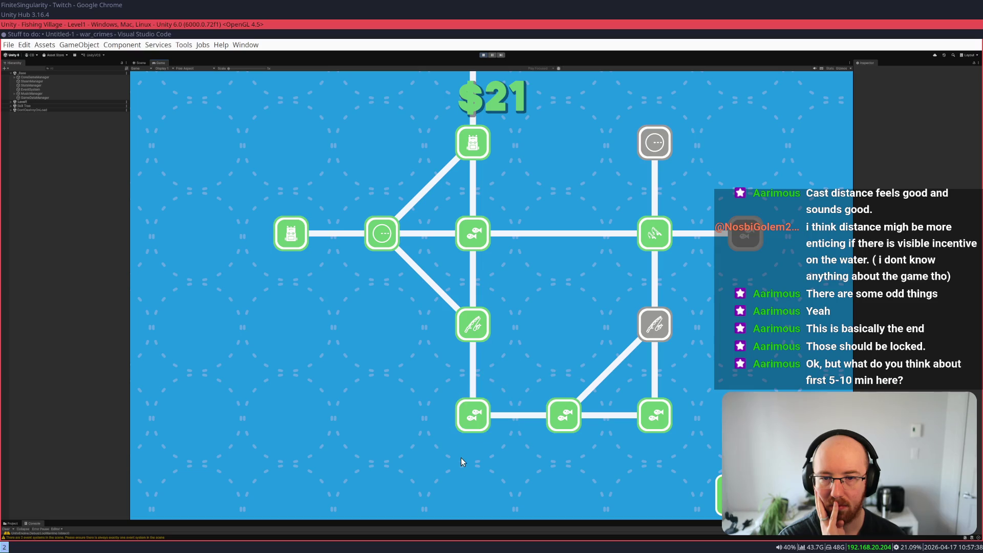
mouse_move(473, 322)
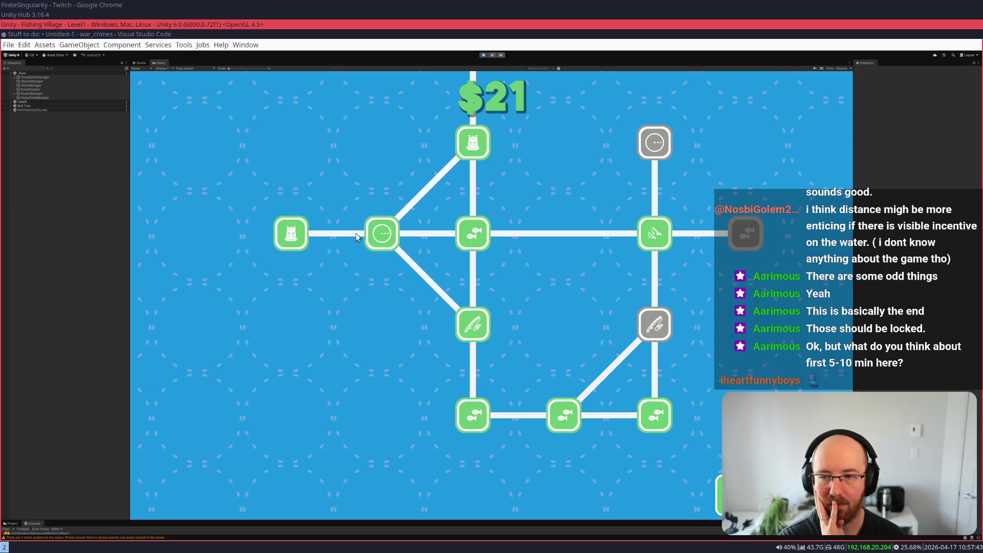
- Close the tree, walk over by the barrel and reopen the upgrade tree
key("Escape")
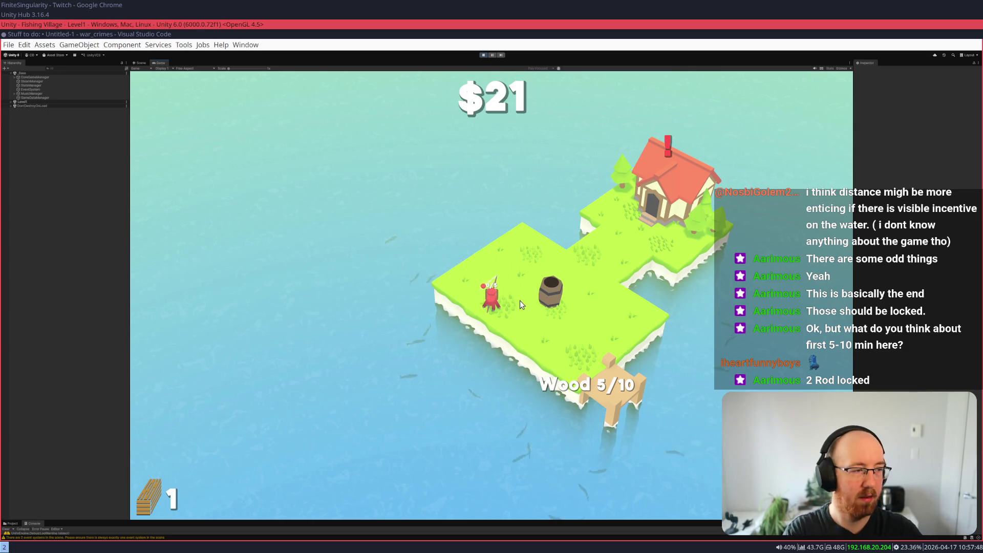
left_click_drag(521, 300, 678, 262)
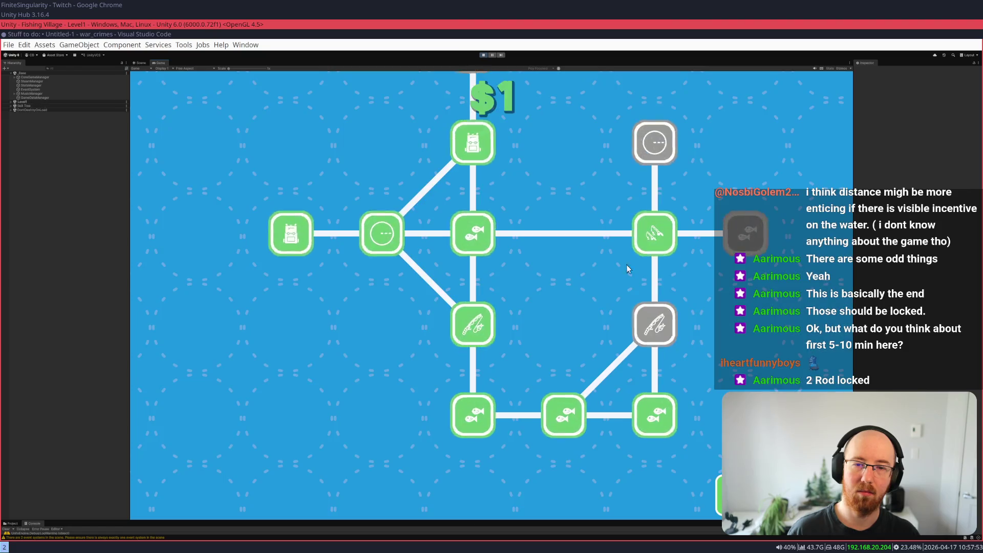
left_click(657, 237)
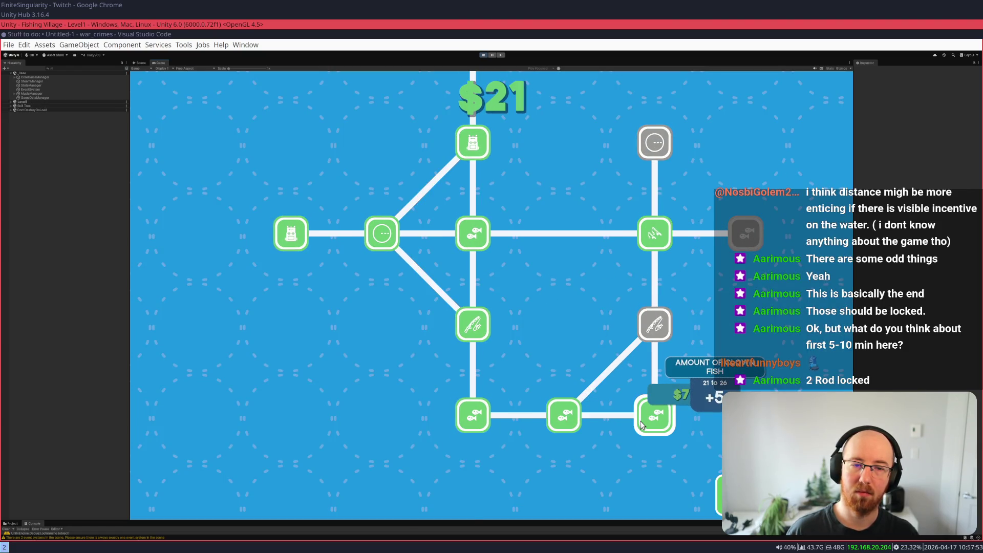
- Close the upgrade tree without buying, keeping $21
key("Escape")
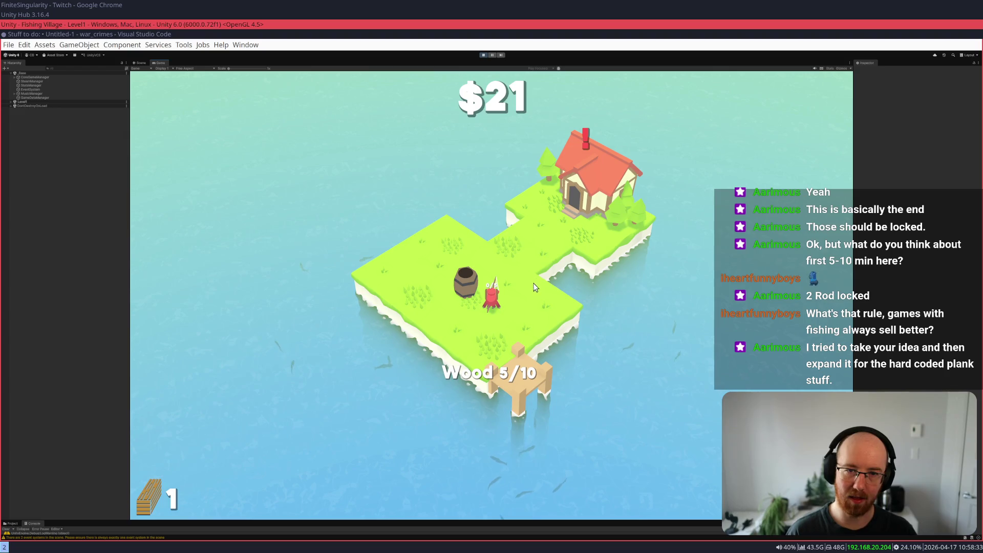
- Cast and reel at the water's edge until the fish bag holds 5/5
left_click(503, 316)
left_click_drag(504, 316, 429, 325)
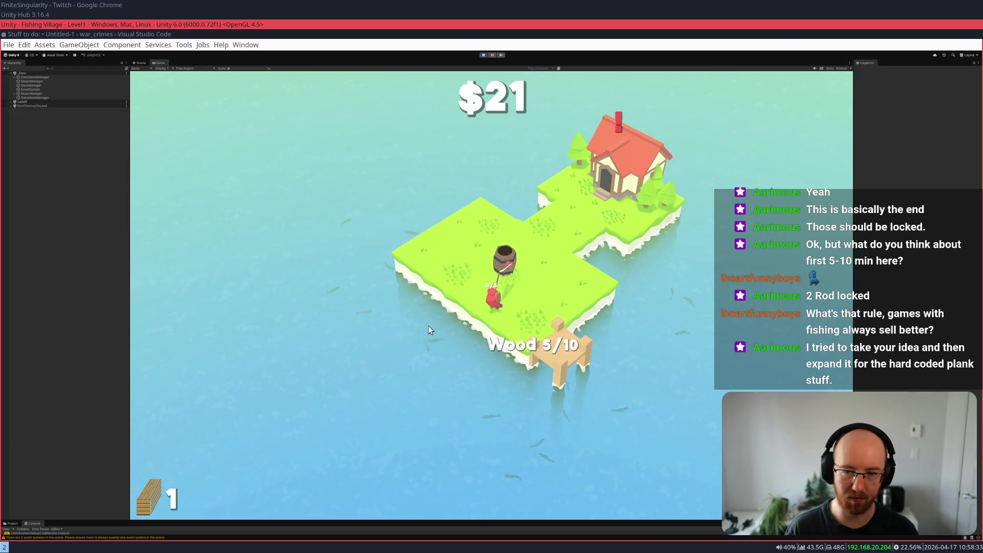
left_click(435, 384)
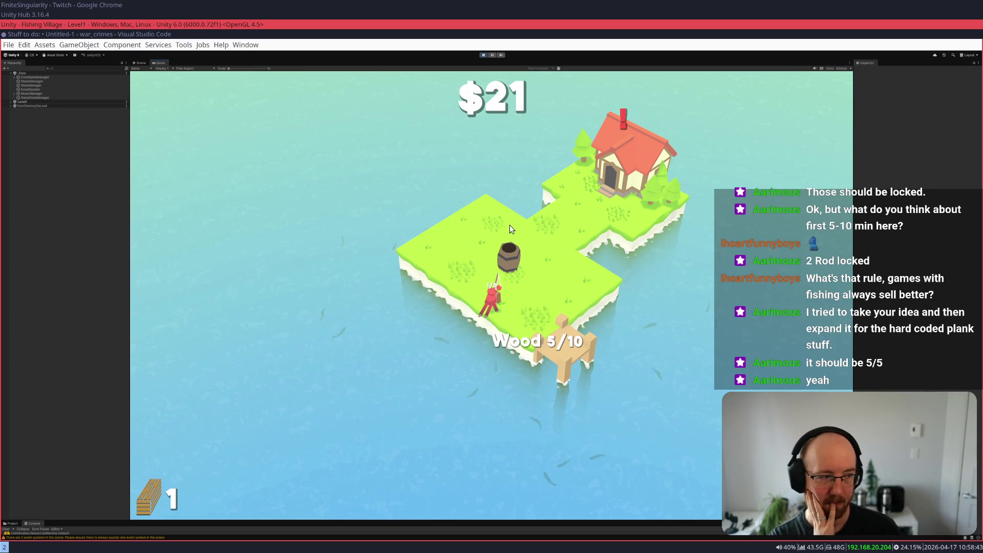
key("w")
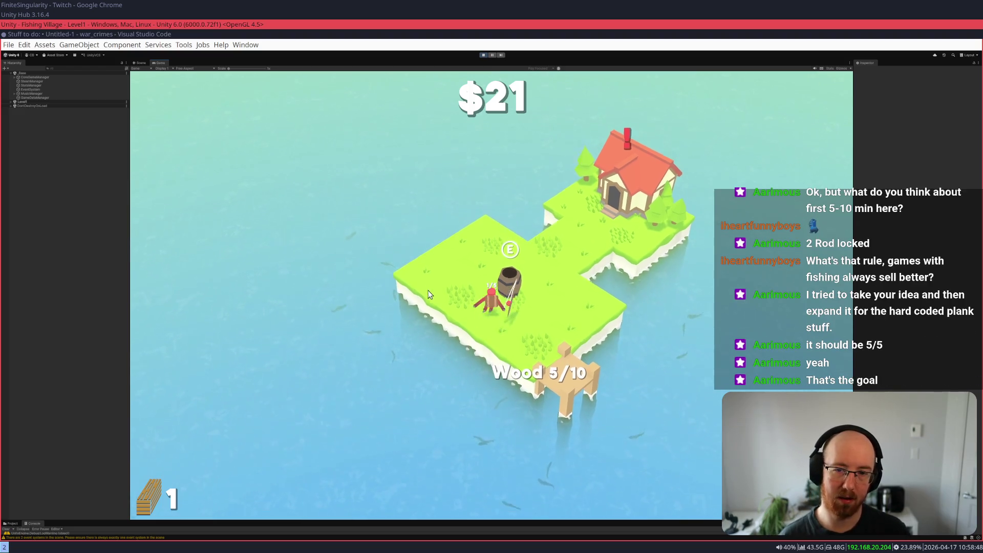
key("a")
left_click(451, 329)
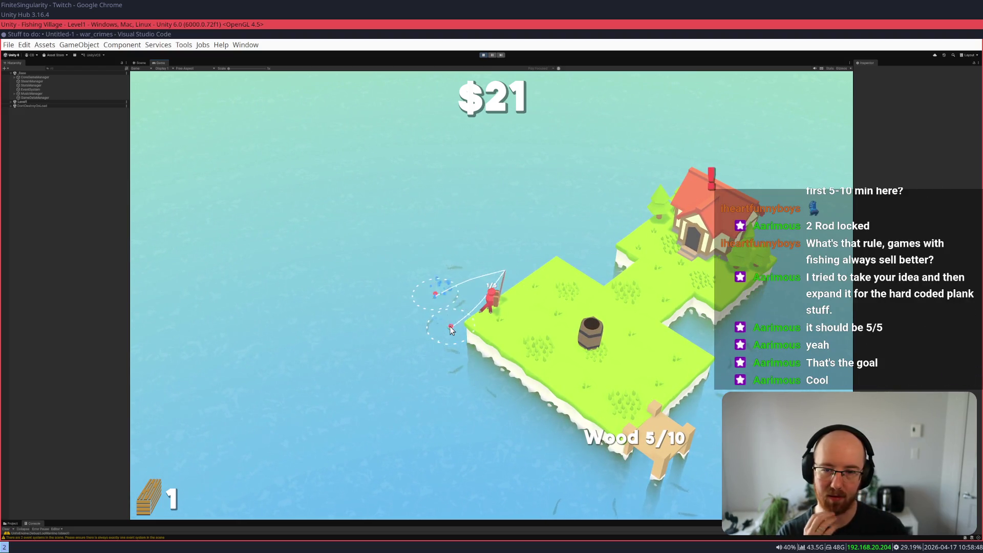
left_click(452, 315)
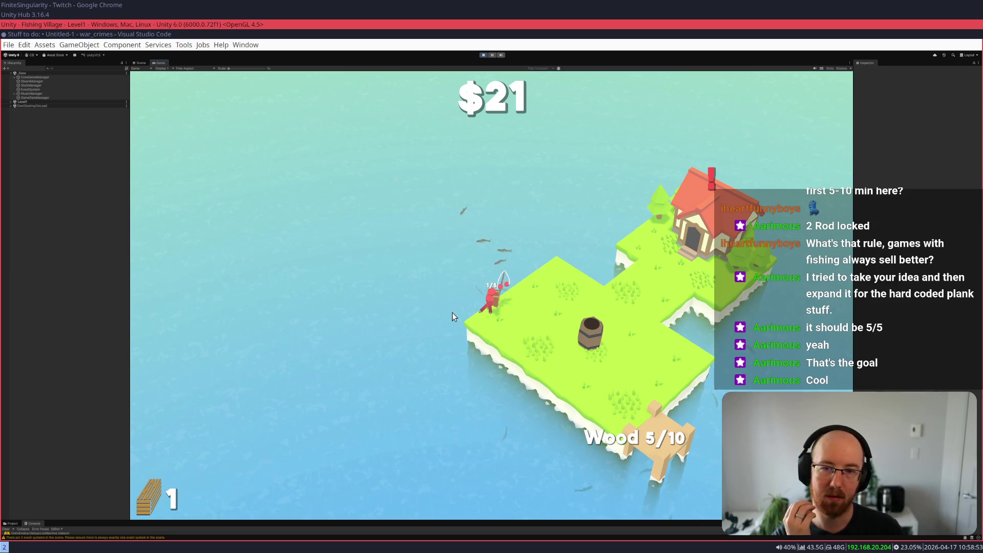
- Sell the five fish at the barrel for $26 and open the house's upgrade tree
key("d")
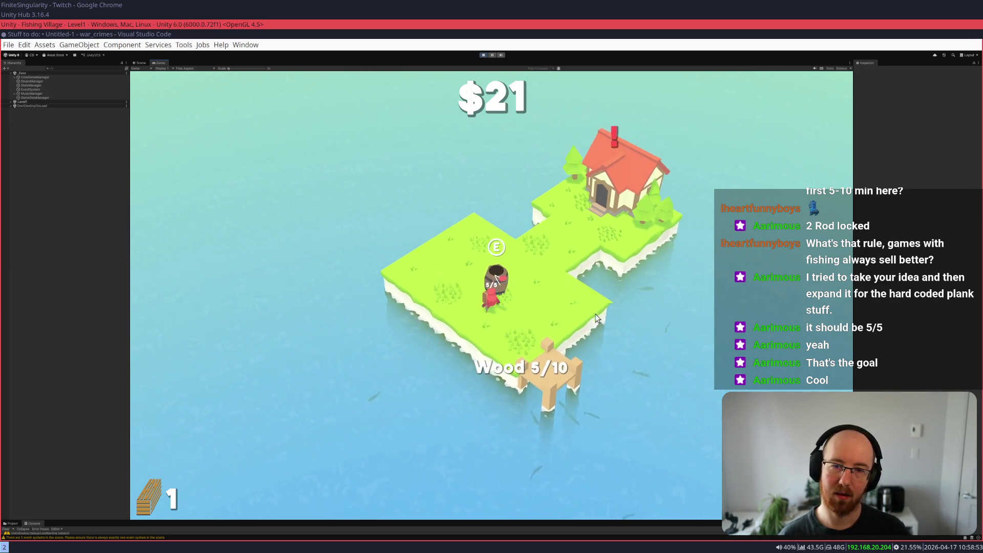
key("s")
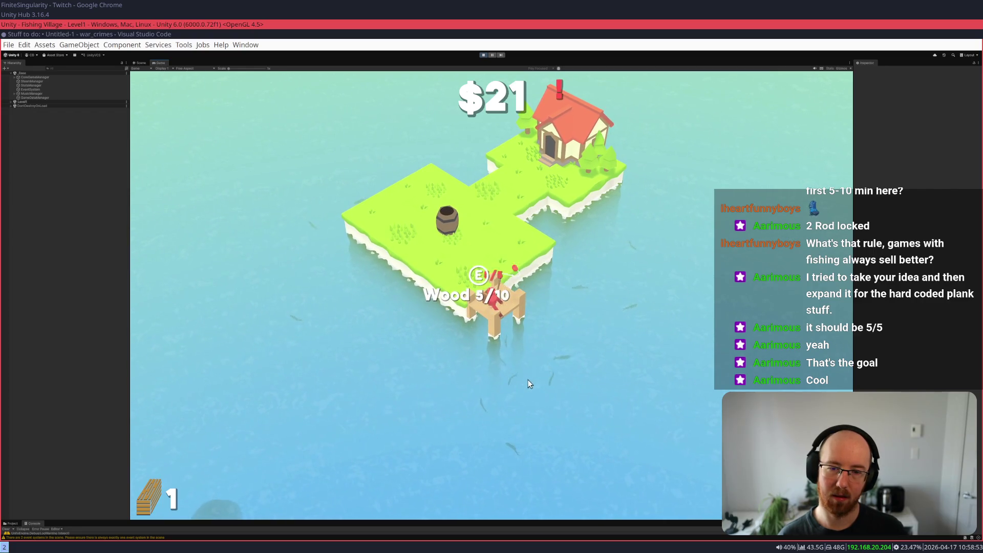
key("w")
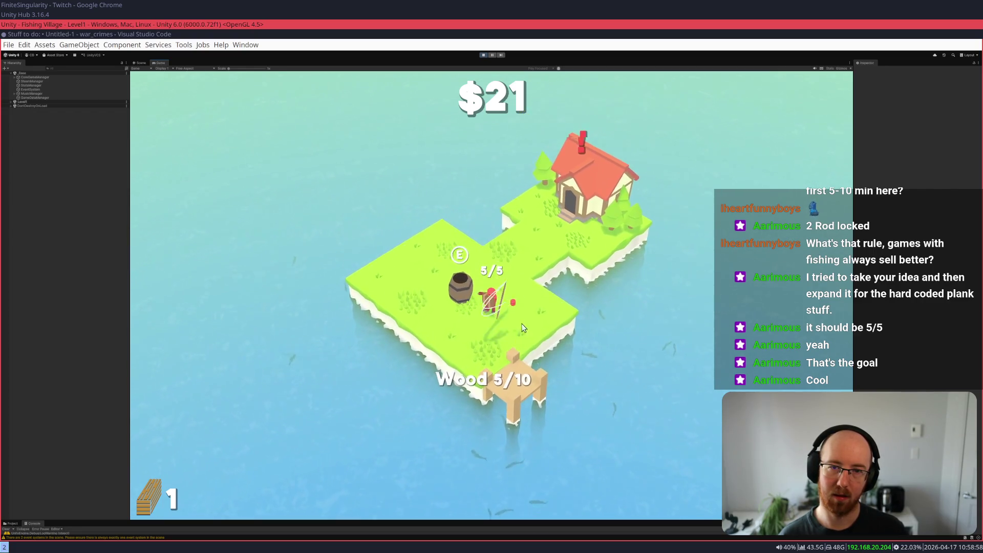
key("e")
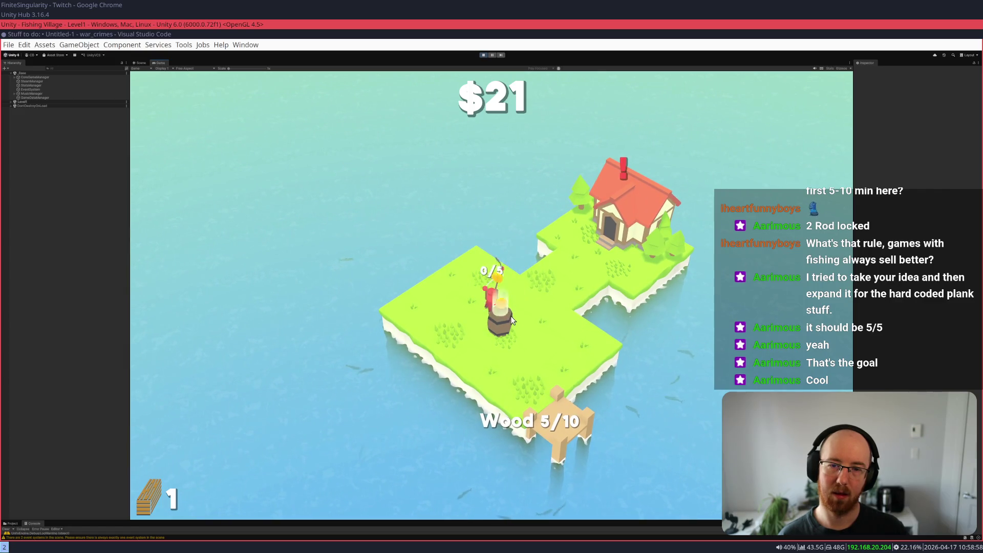
key("w")
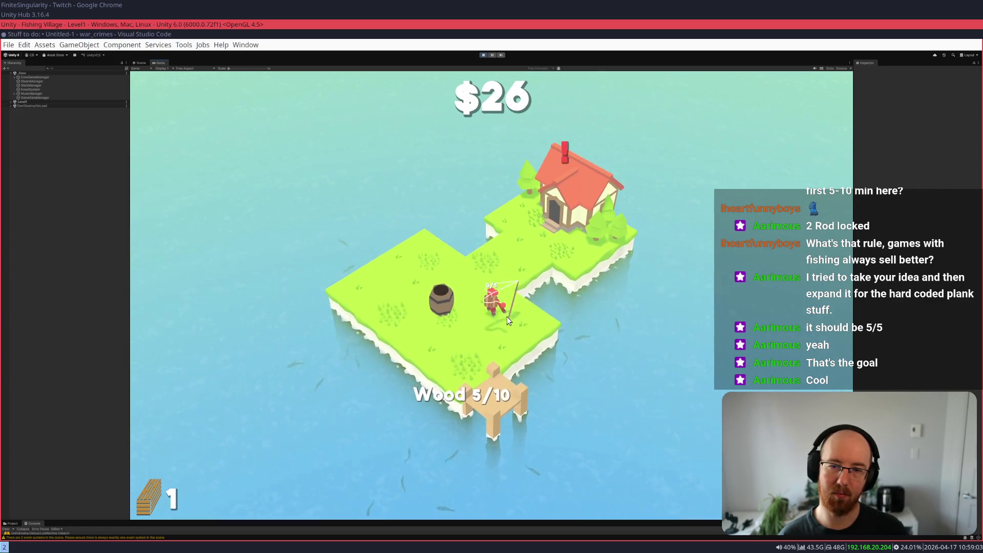
key("e")
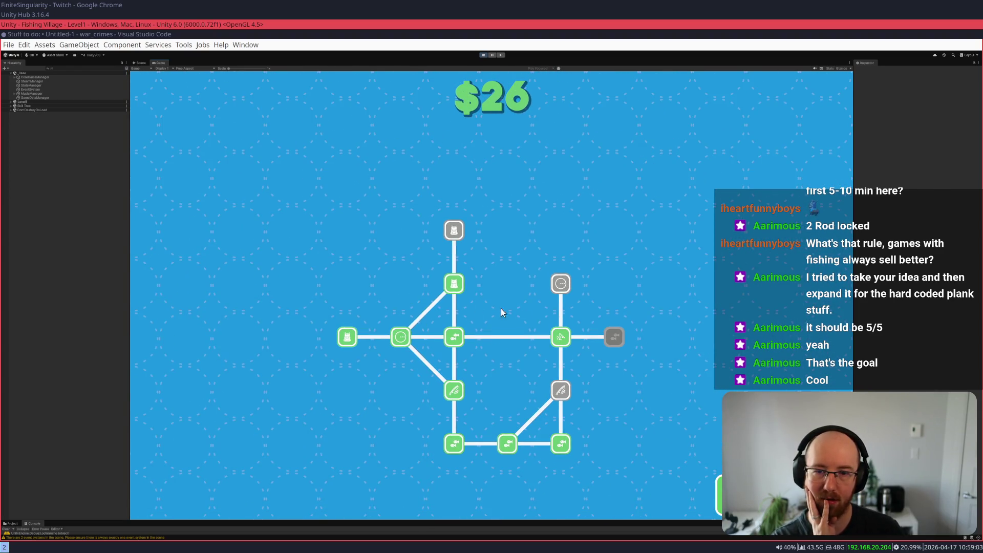
- Review the backpack-size upgrade nodes, then close the tree unbought with $26 left
mouse_move(457, 289)
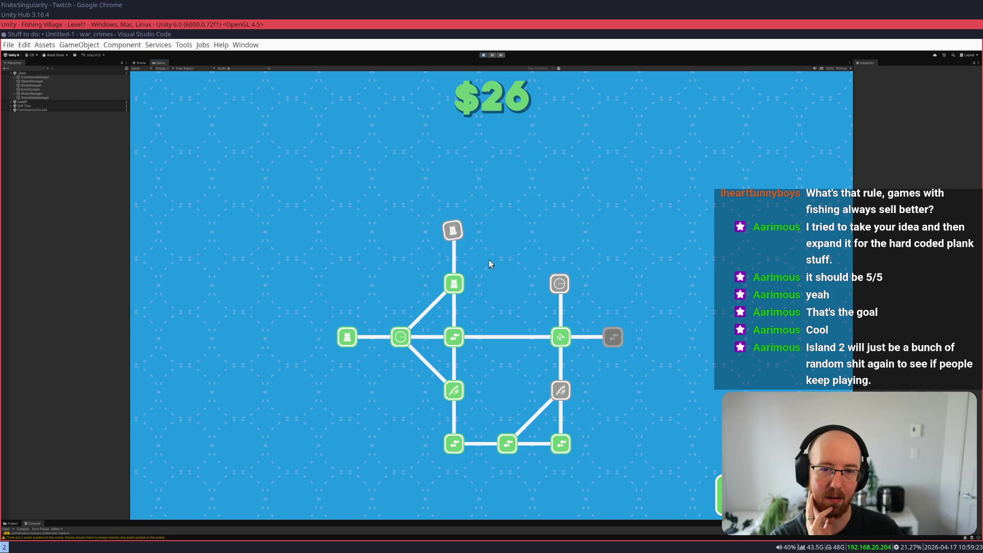
mouse_move(454, 237)
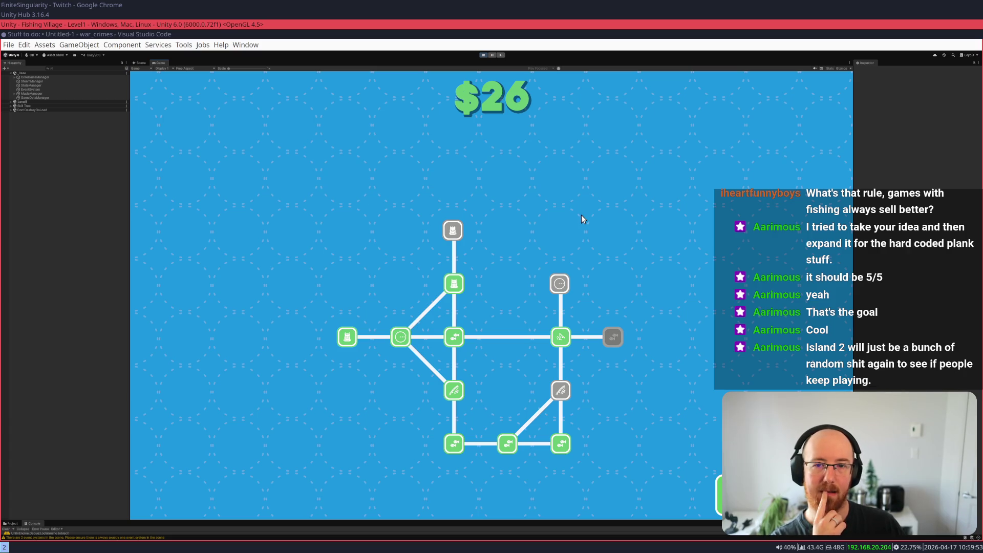
key("Escape")
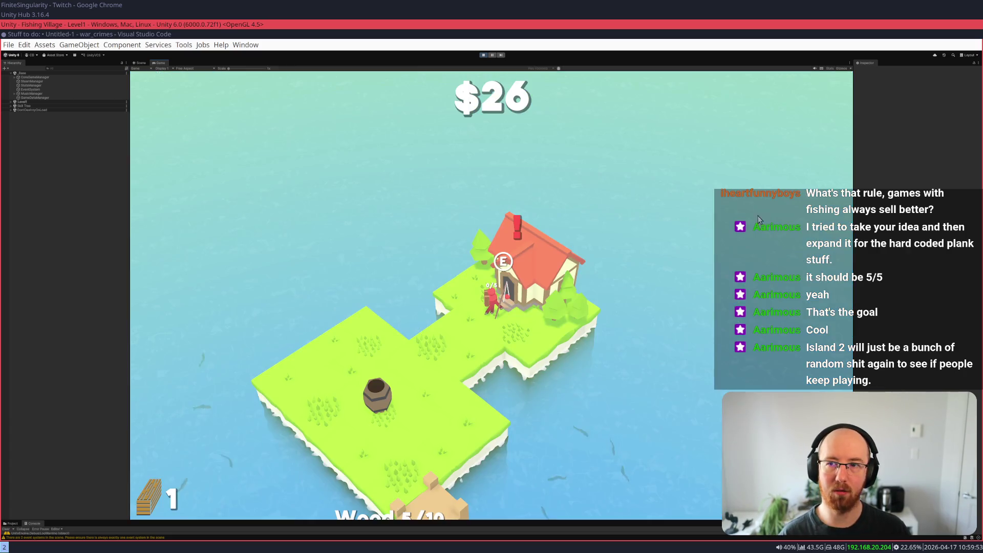
- Walk down from the house, reel in the hooked fish, recast, and return to the dock
key("s")
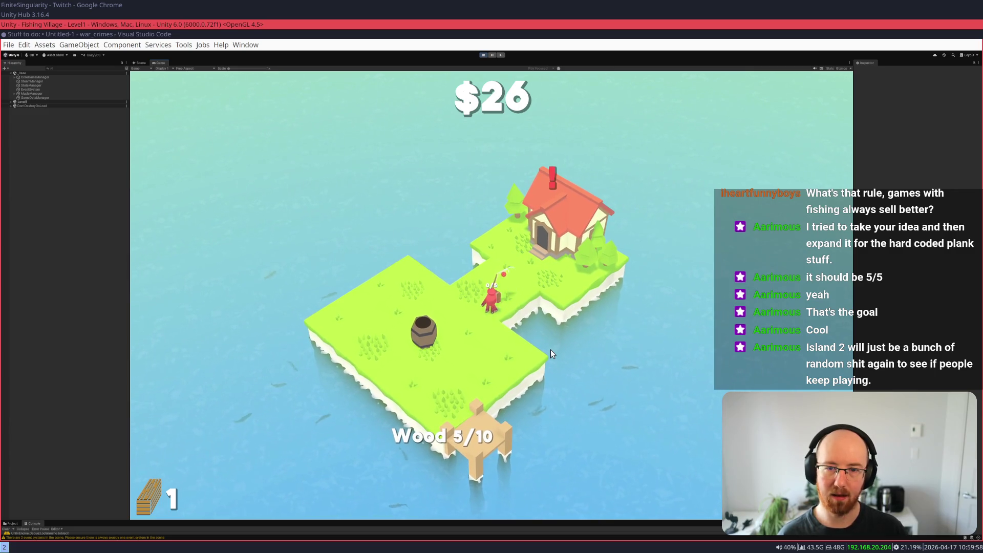
key("s")
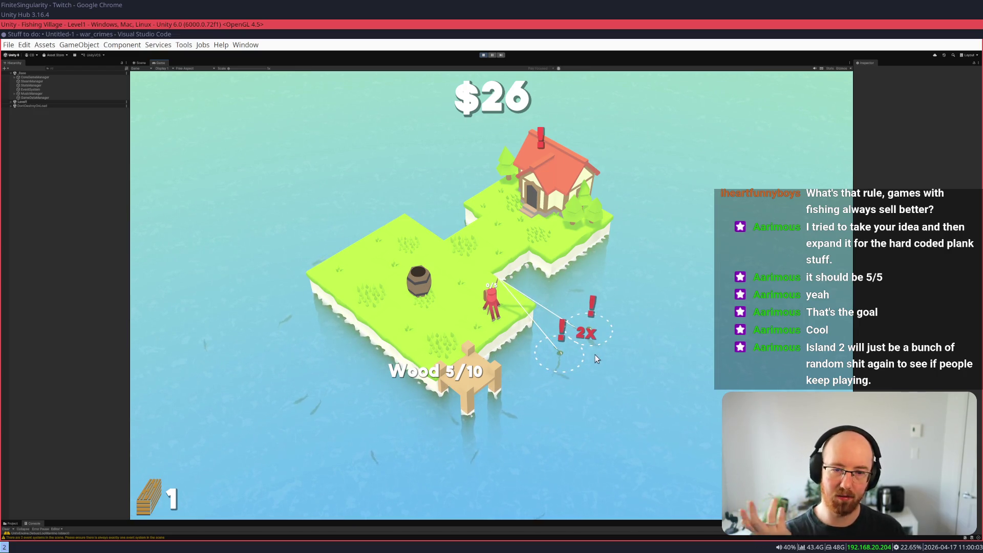
left_click(592, 346)
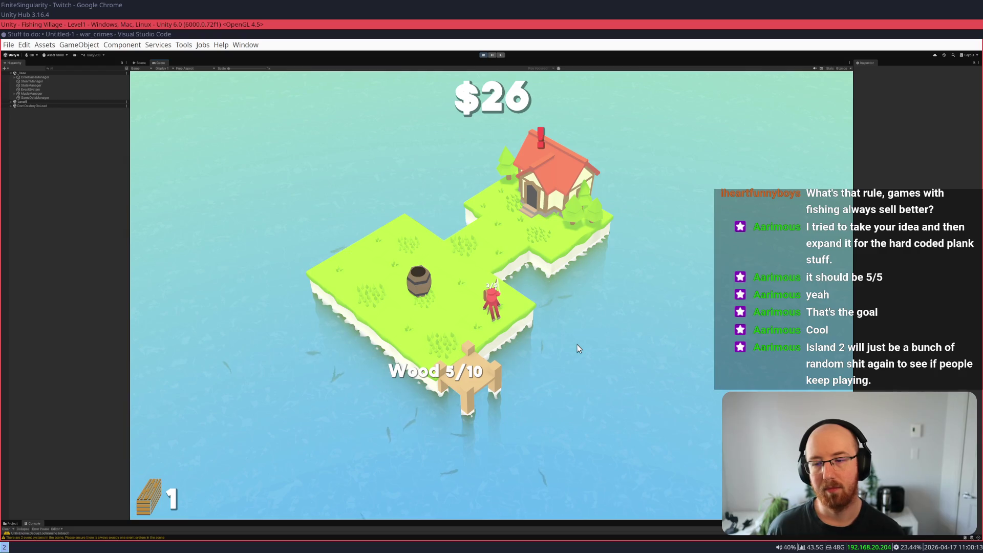
key("w")
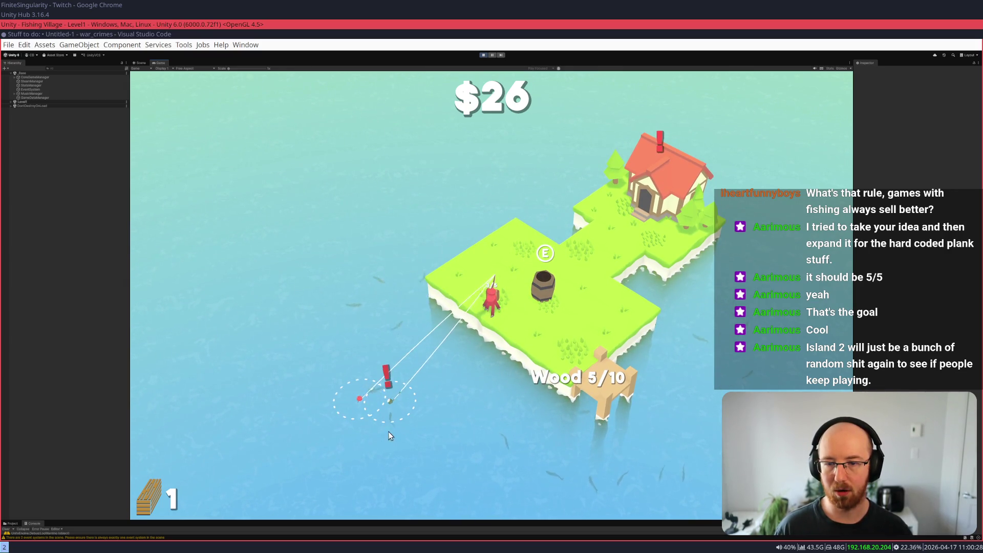
key("d")
key("s")
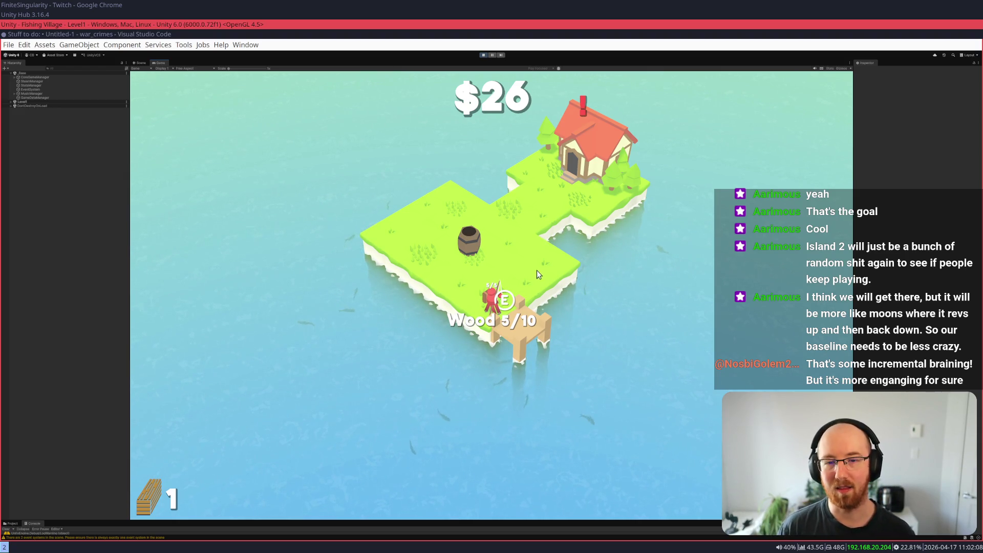
- Sell the five stored fish at the barrel and collect the coins, bringing money to $31
key("w")
key("e")
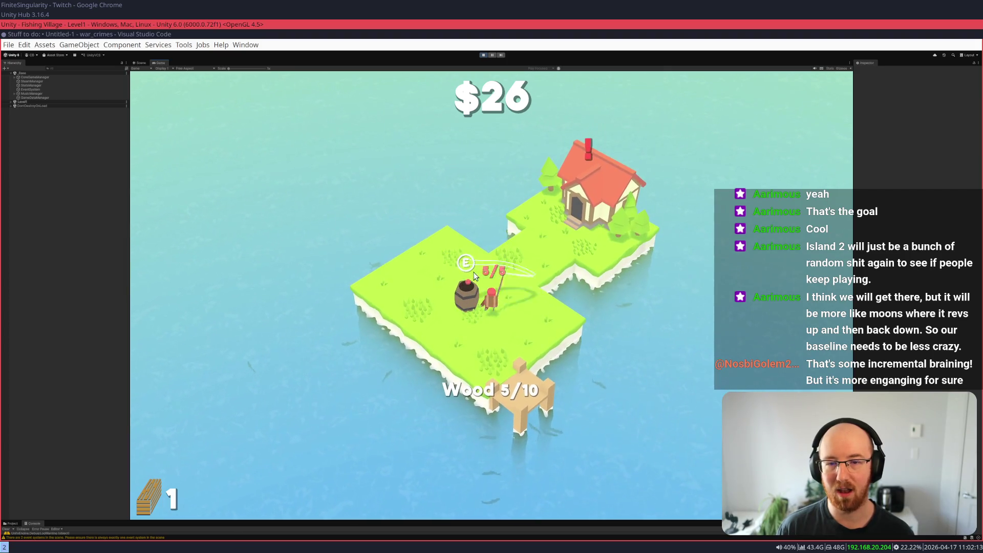
key("s")
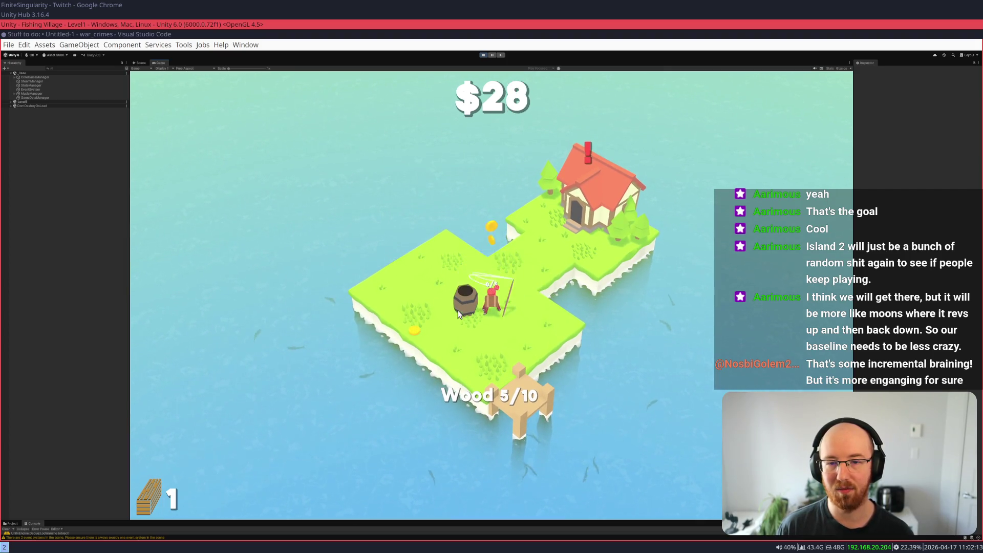
- Cast two fishing lines into the water from the dock
key("s")
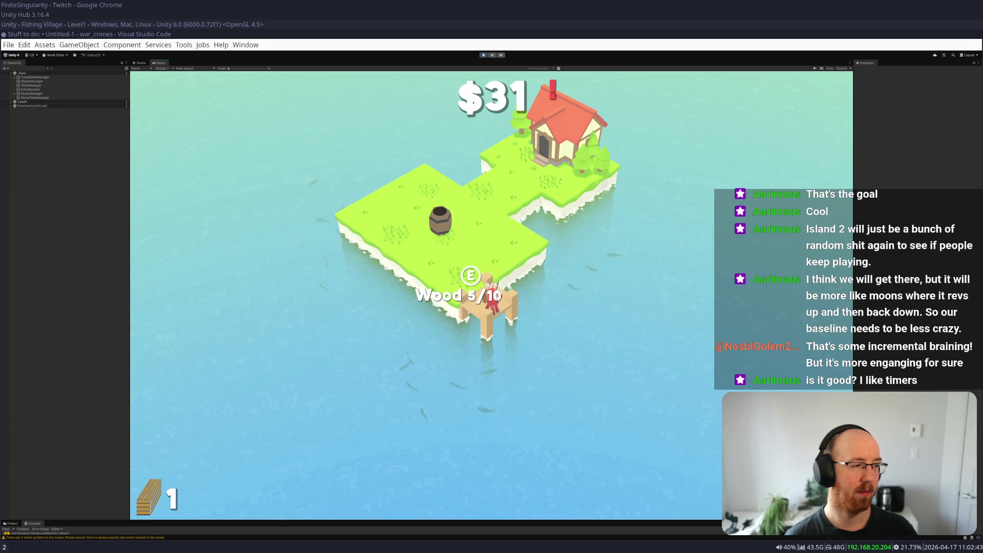
left_click(515, 263)
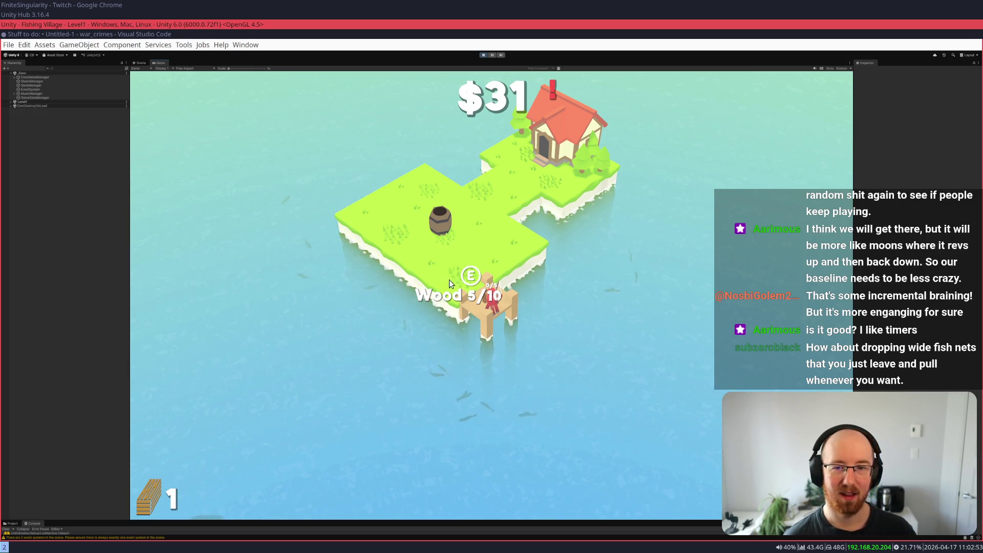
left_click(449, 379)
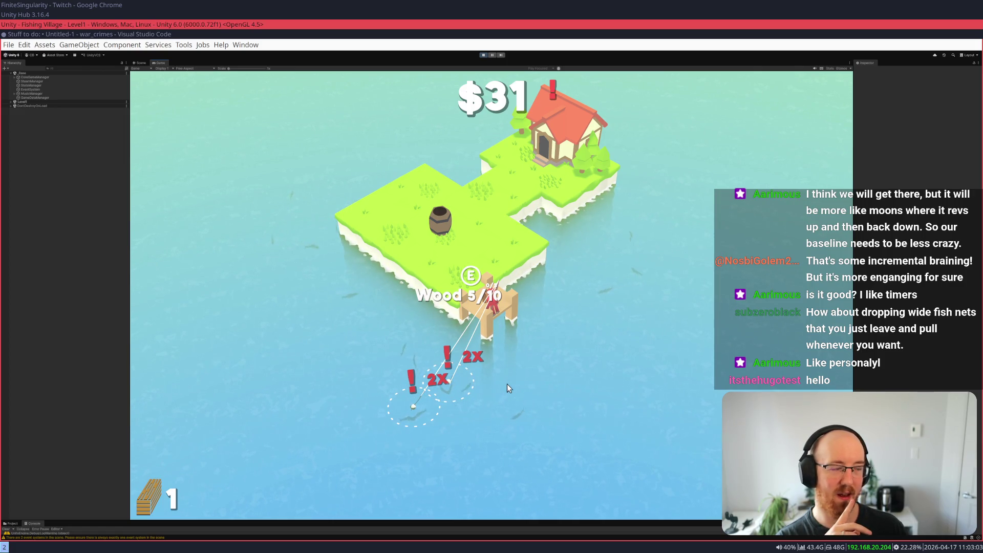
- Reel in both lines, then cast a new line into the water on the left
left_click(454, 380)
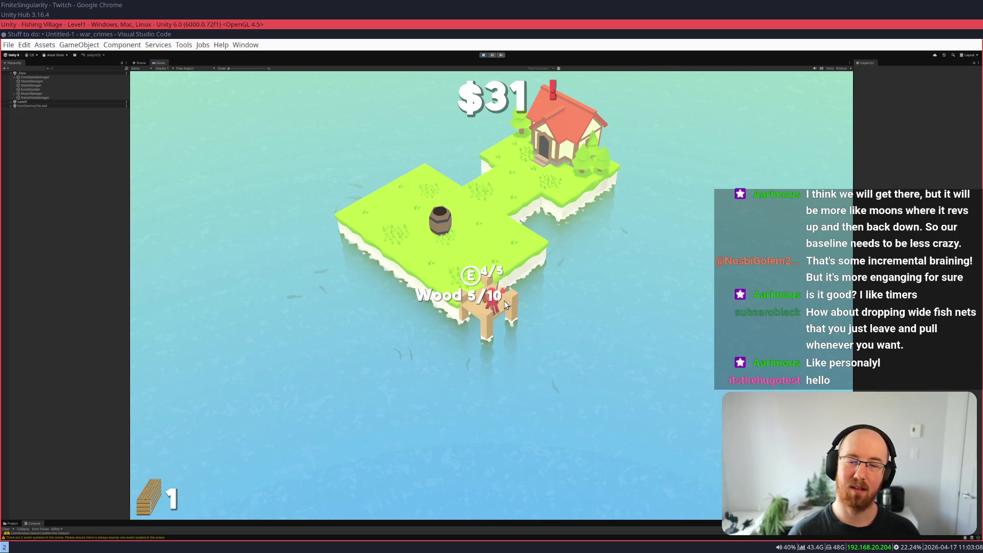
key("w")
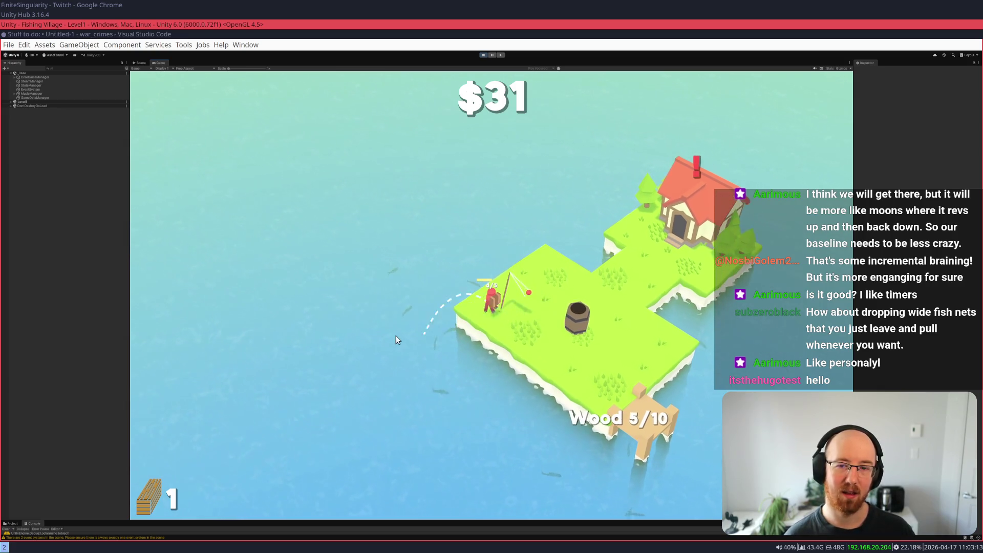
left_click(416, 333)
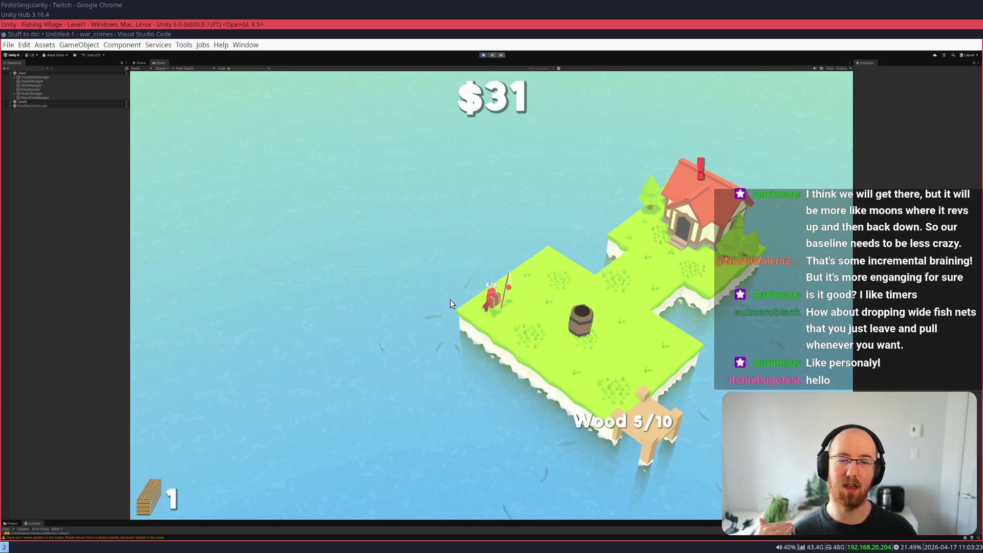
- Keep fishing around the barrel and house, then walk back to the barrel
key("d")
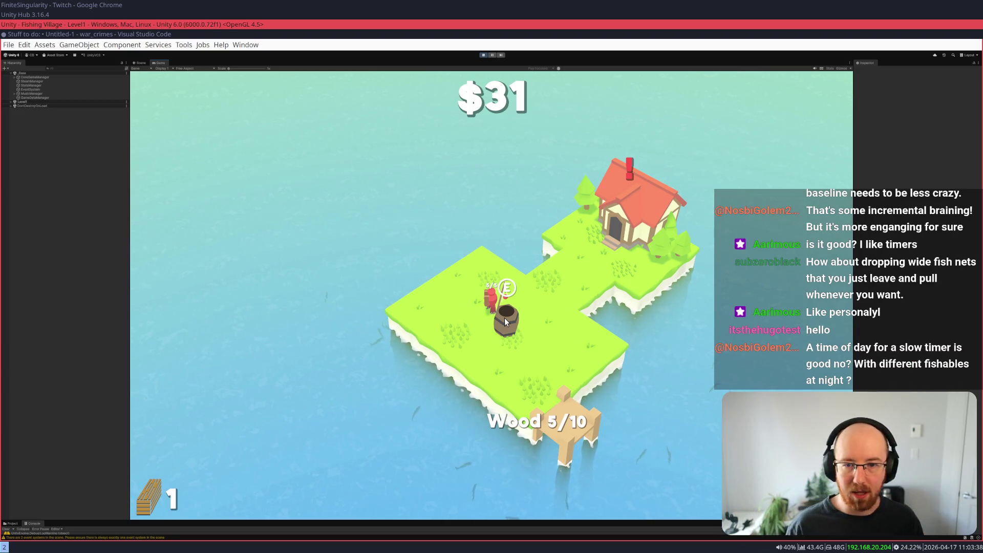
key("a")
key("d")
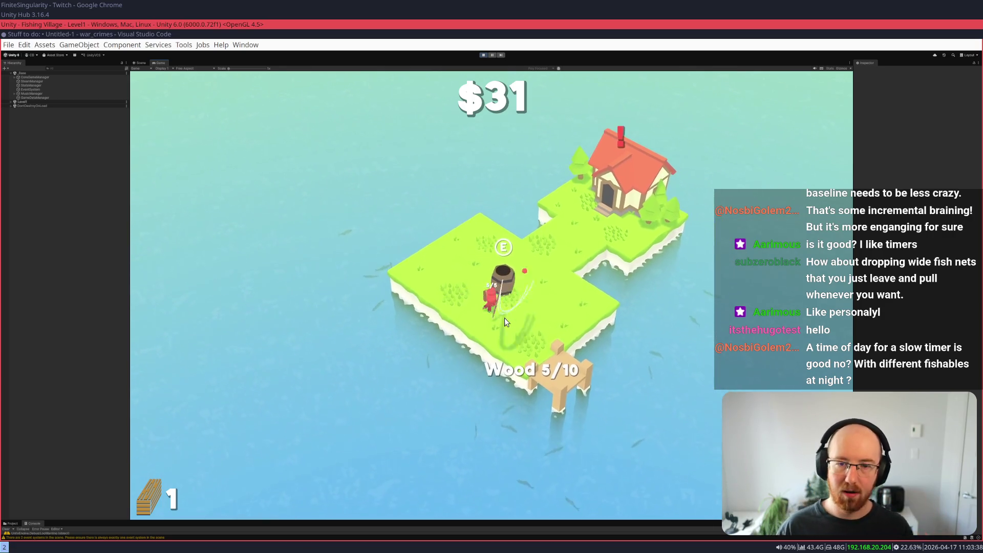
key("w")
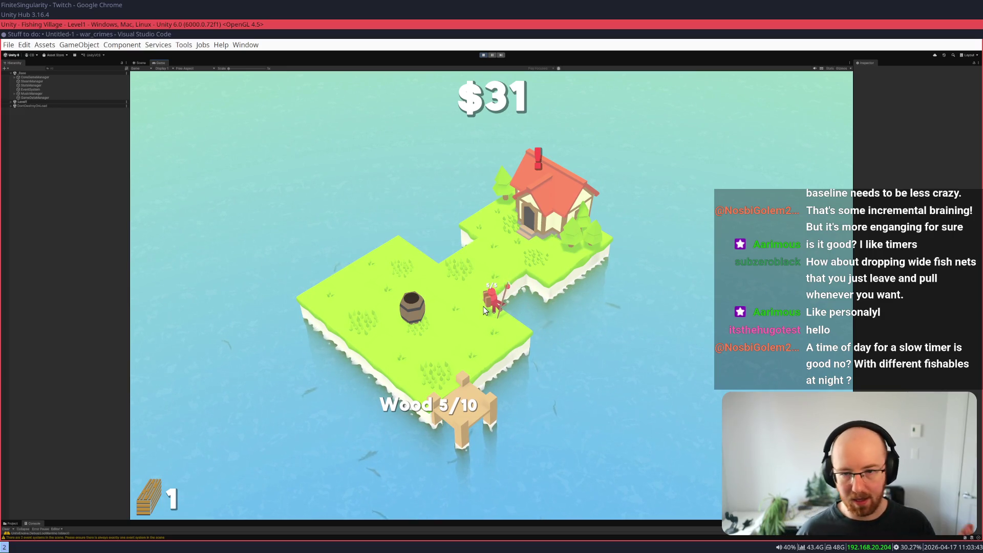
key("s")
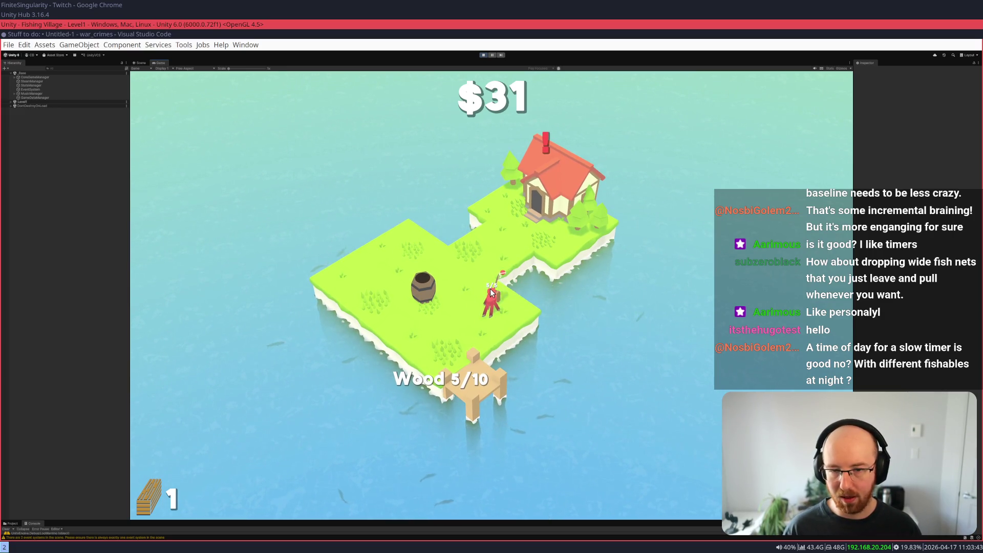
key("a")
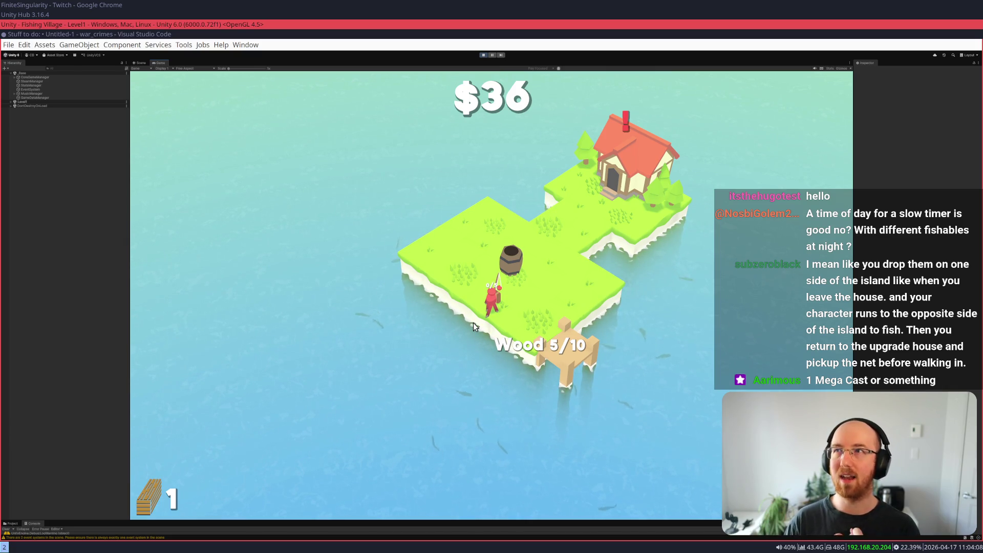
- Move the fisherman across the island and cast a line into the up-left water
mouse_move(474, 310)
left_mouse_down()
mouse_move(381, 266)
mouse_move(390, 272)
left_mouse_up()
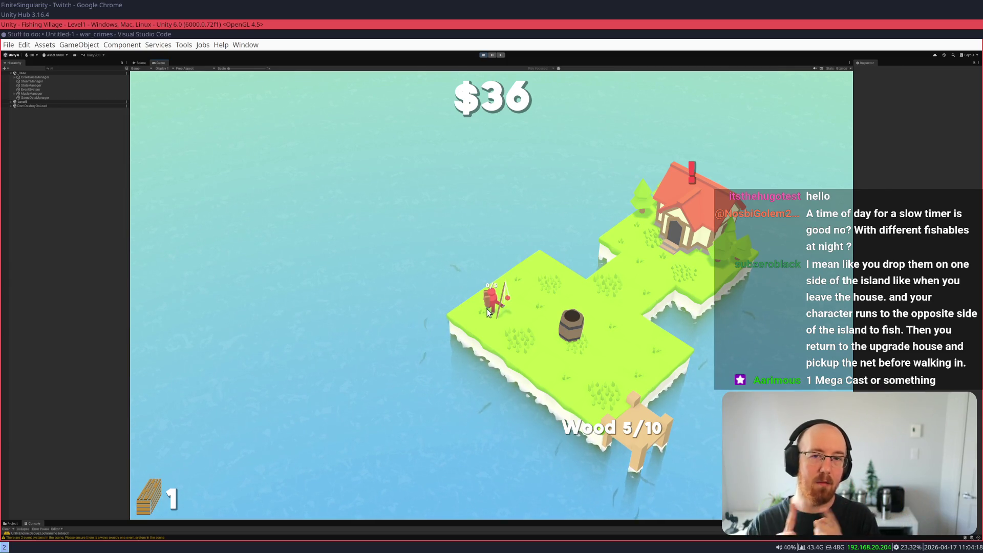
key("d")
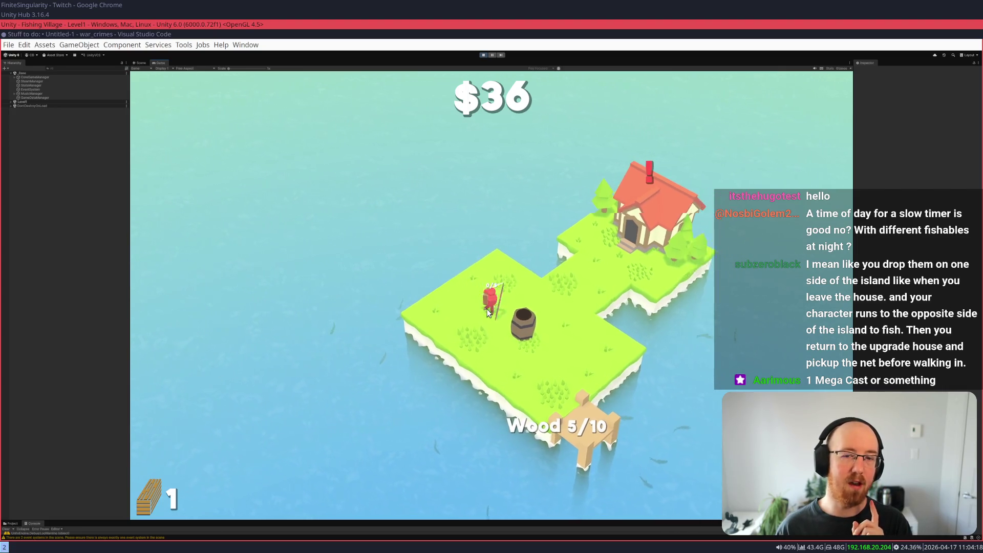
key("s")
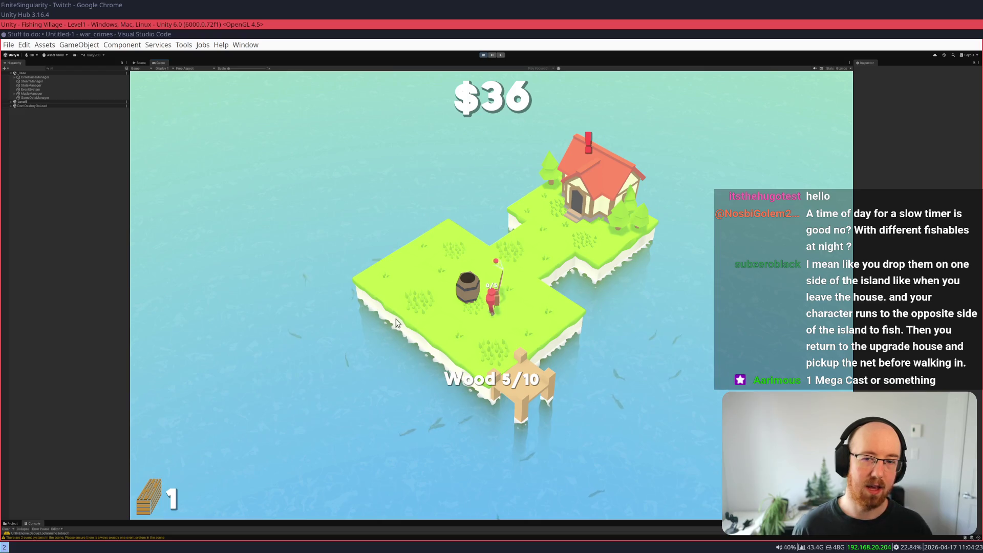
left_click(360, 274)
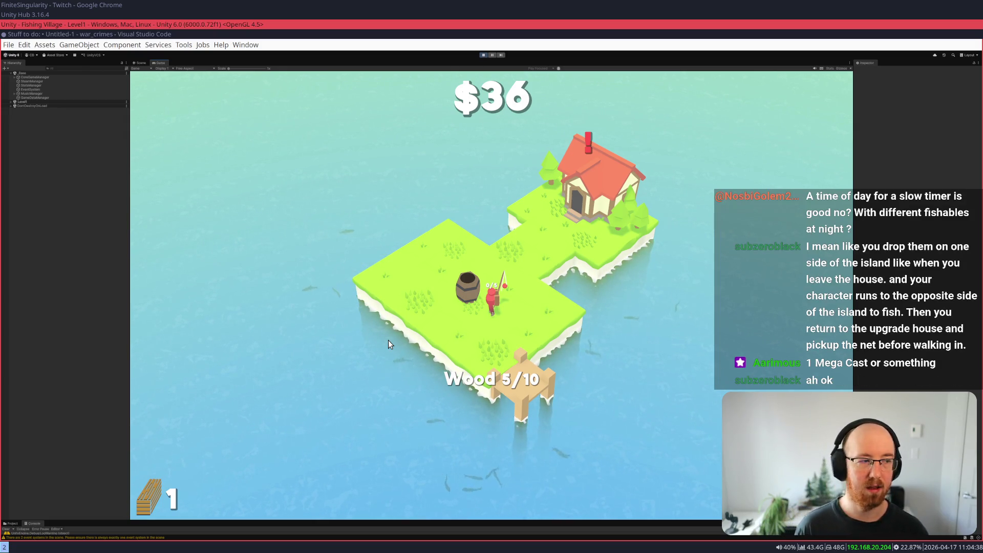
- Fish from the island's left edge, reel in both lines, then cast into the lower-left water
left_click(391, 340)
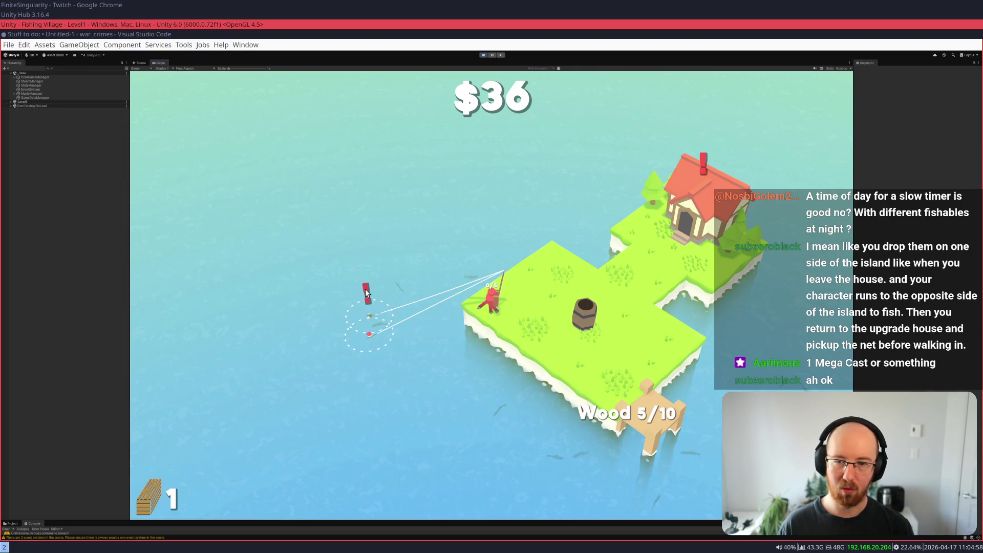
left_click(370, 316)
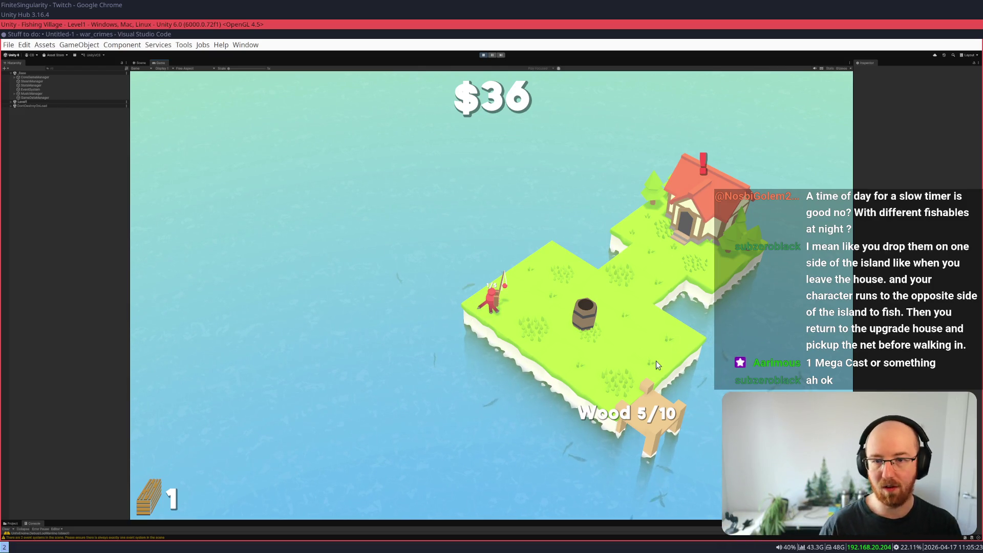
key("d")
key("s")
left_click(487, 417)
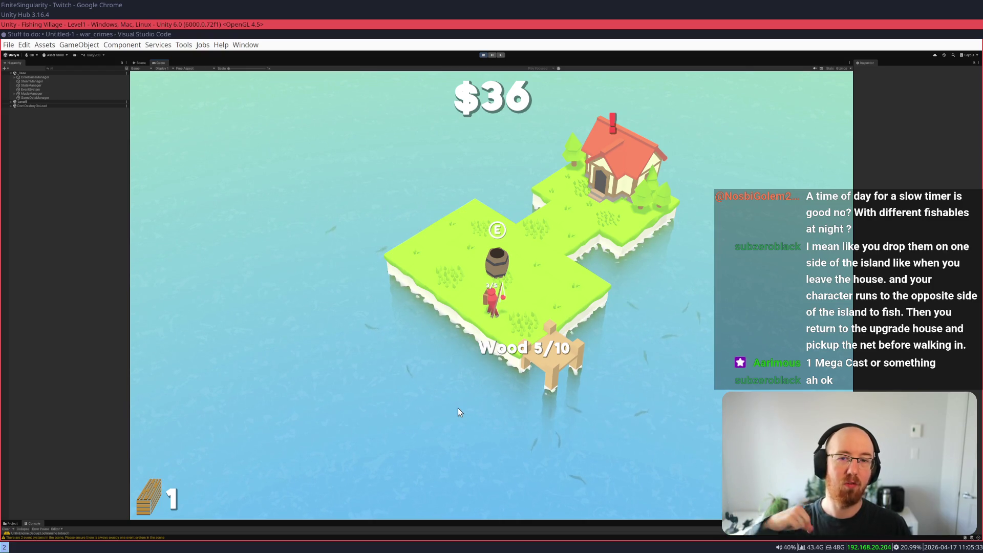
key("d")
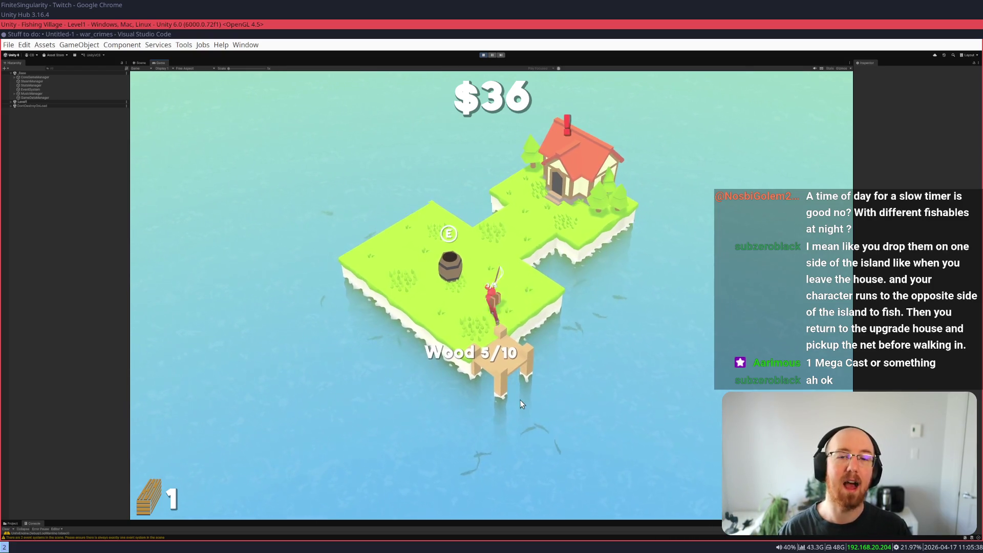
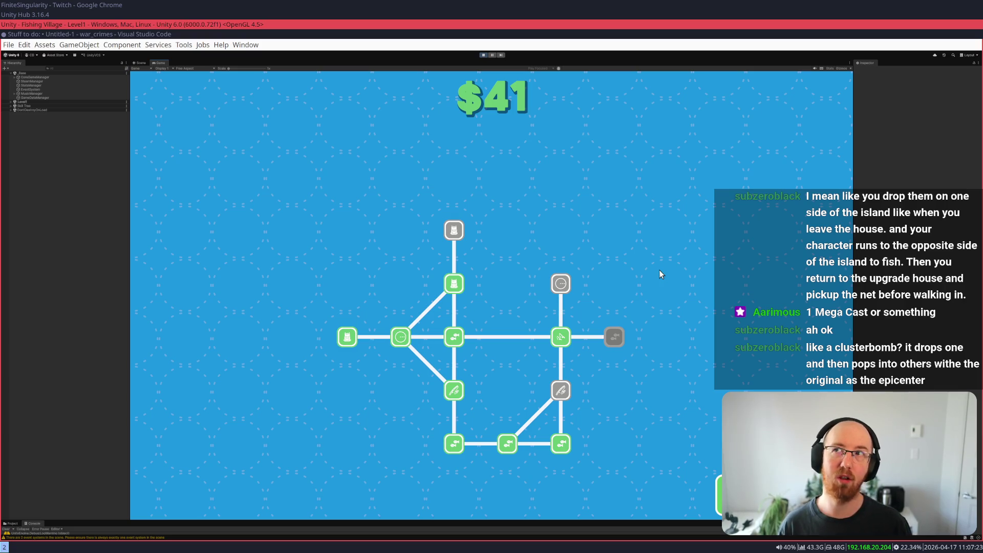
- Close the upgrade tree to return to the island in the Game view
left_click(659, 269)
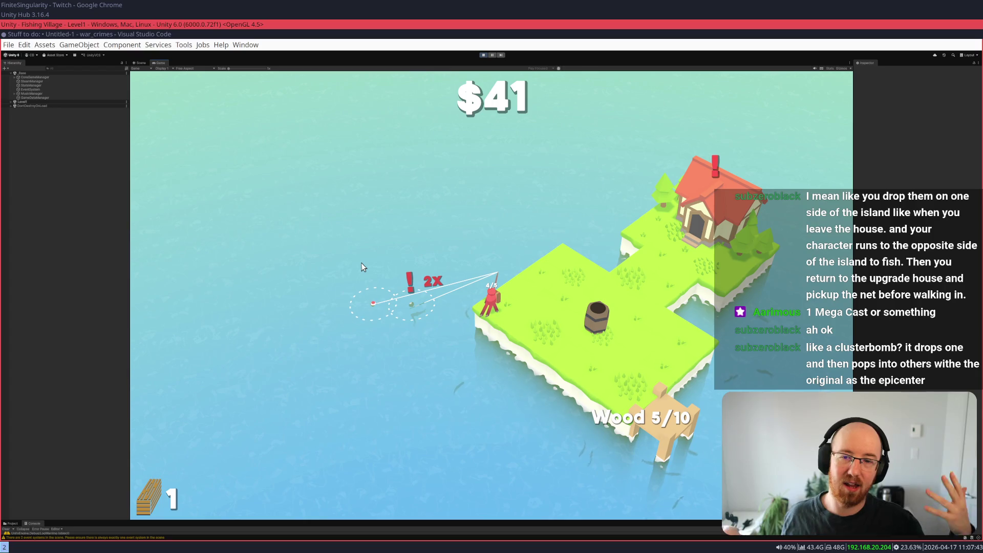
- Reel in the 2x double-line catch on the bite, bringing the fish count to 5/5
left_click(424, 218)
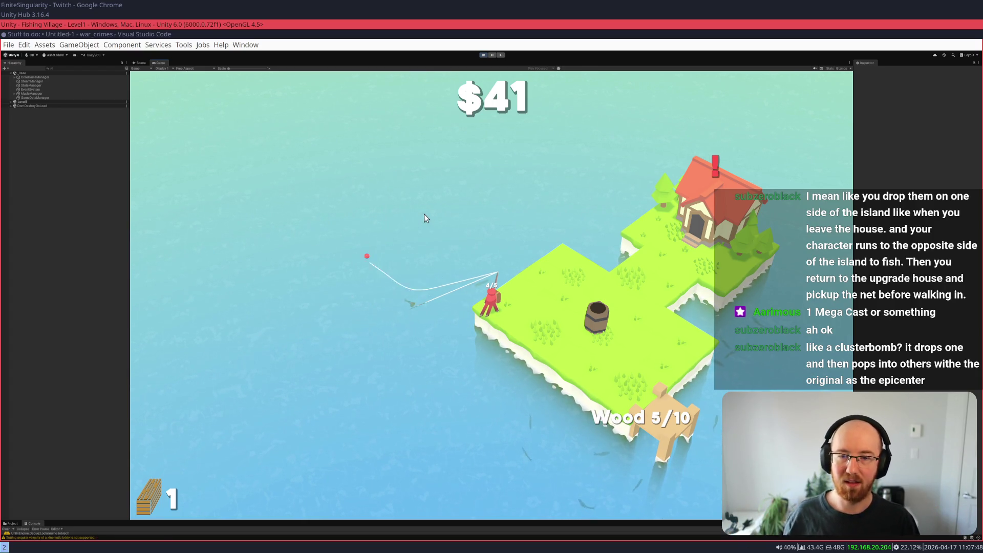